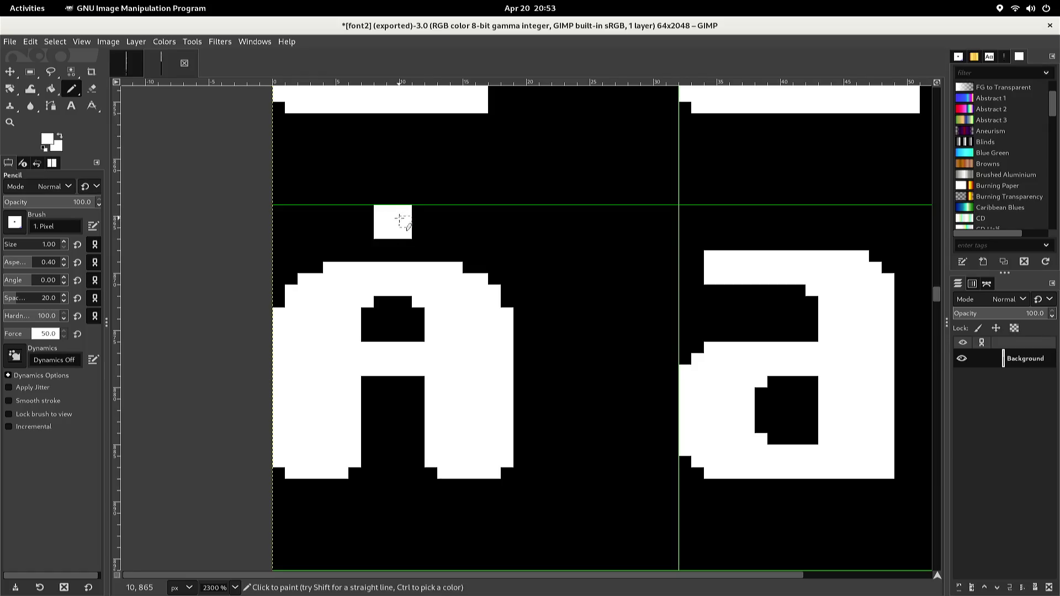
- Draw the small hollow ring above the capital A in white pixels, joined to its arch
click(365, 245)
click(366, 253)
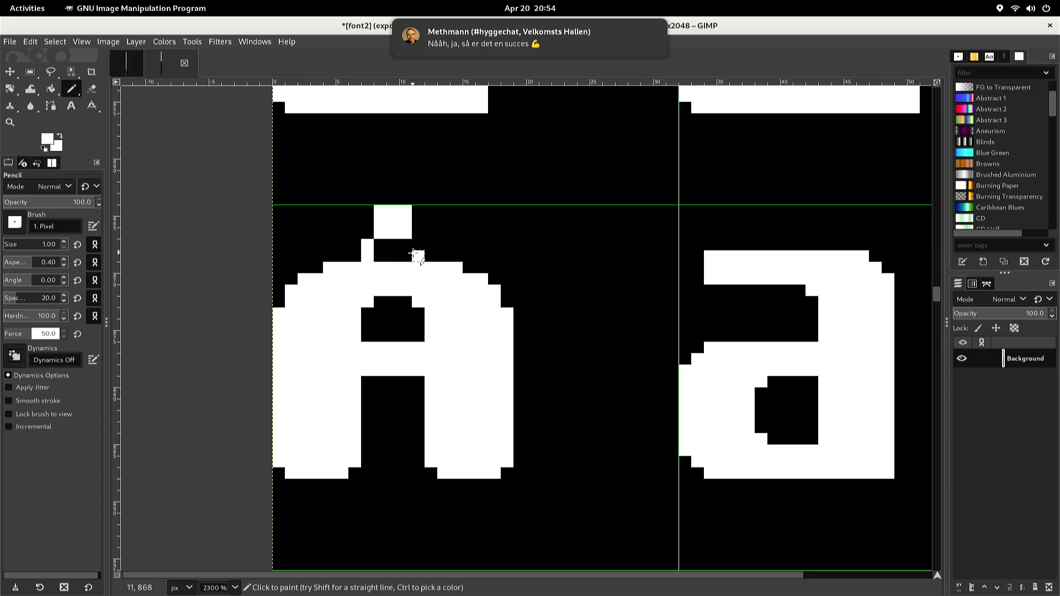
drag(418, 255, 418, 244)
drag(418, 222, 431, 233)
click(430, 246)
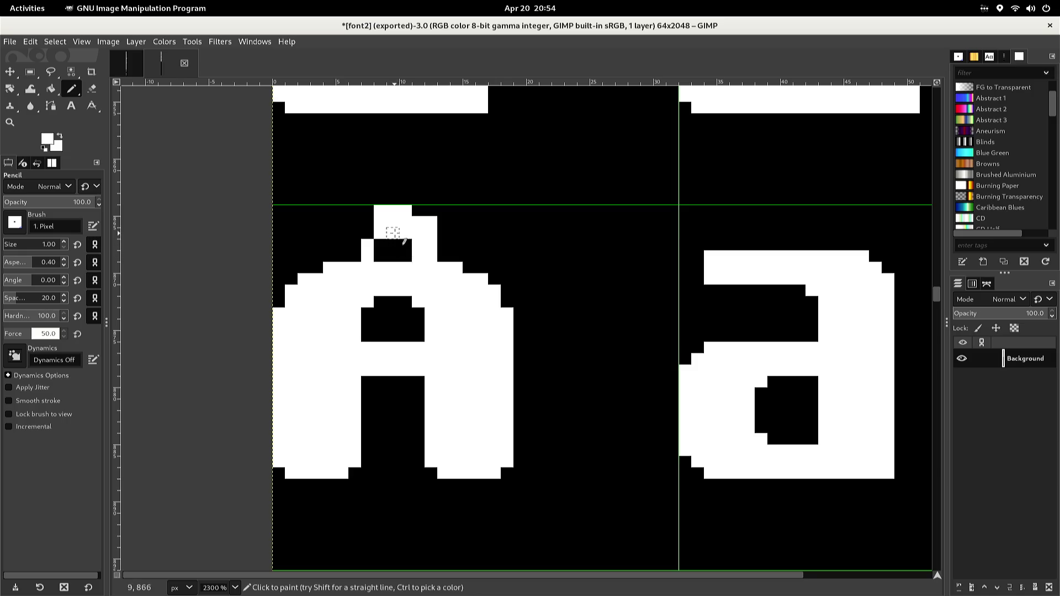
click(367, 222)
click(367, 234)
- Widen the A's upper-left stroke and fill out its right shoulder with white pixels
click(354, 222)
drag(355, 232, 354, 254)
click(343, 256)
key(ctrl)
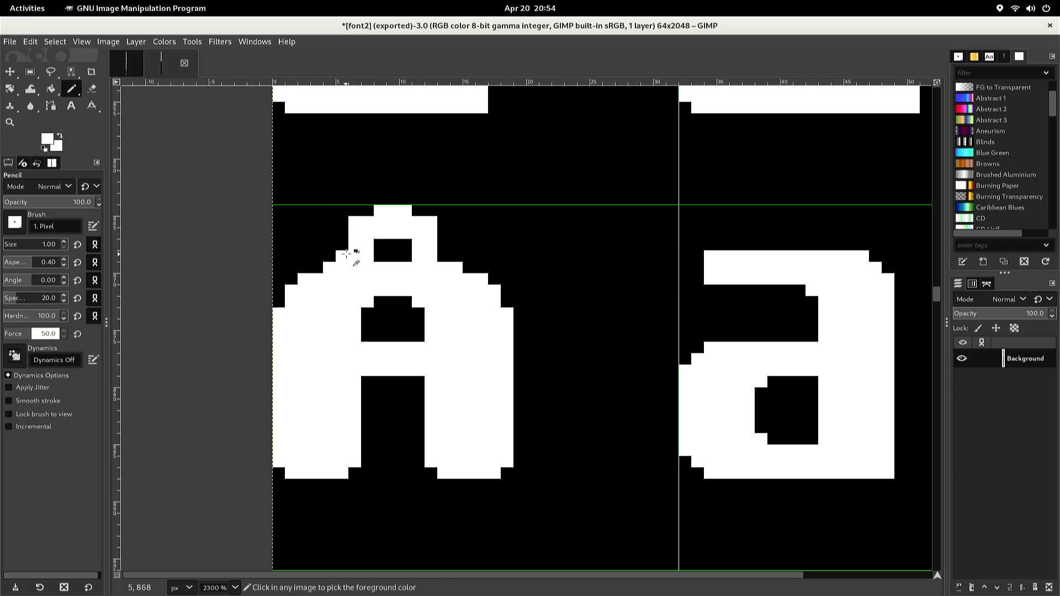
drag(343, 246, 343, 236)
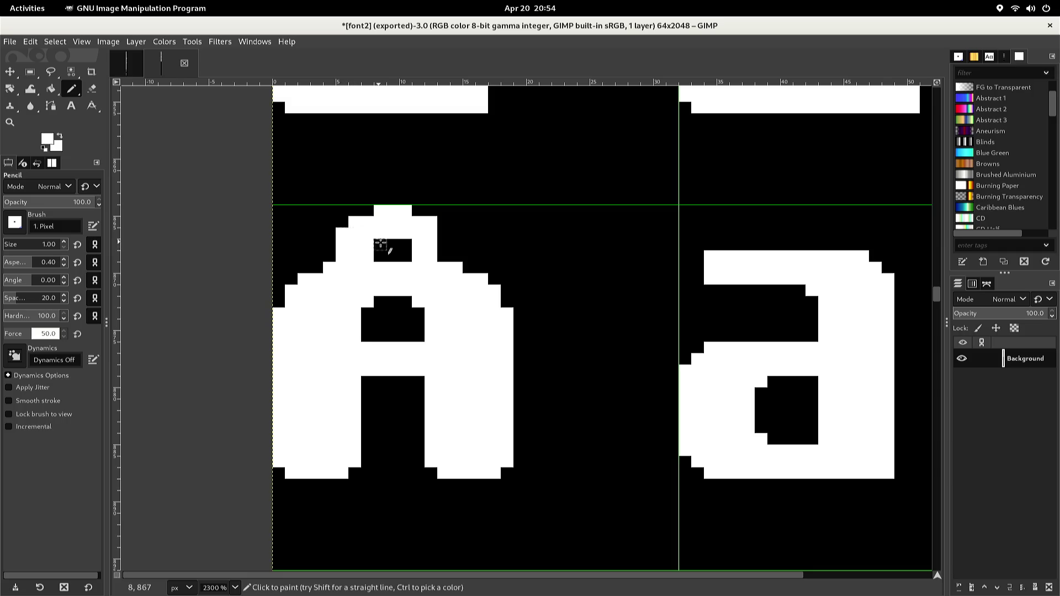
click(441, 234)
drag(442, 234, 441, 246)
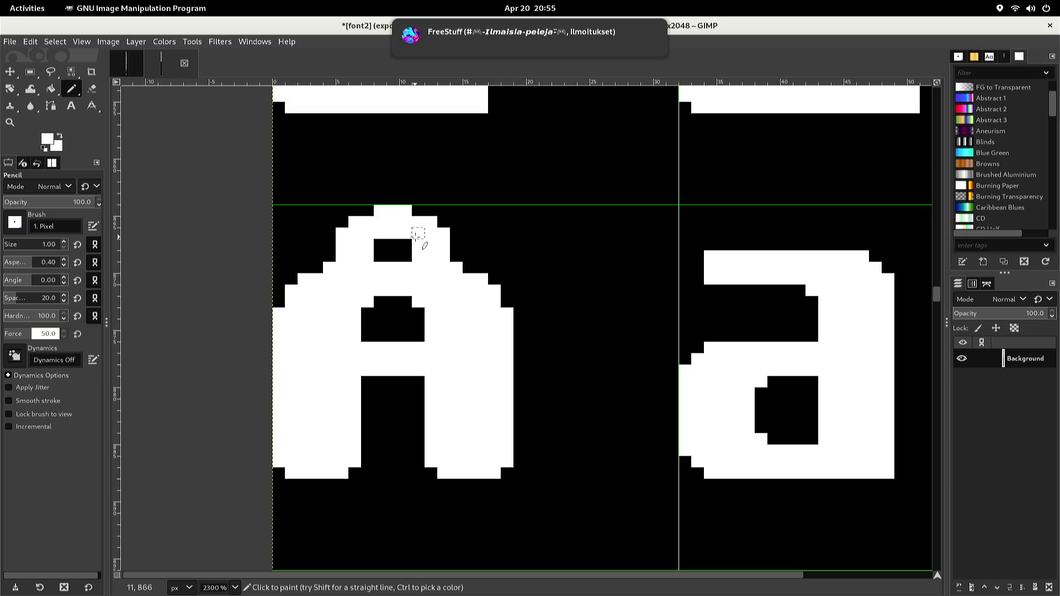
- Switch to the Rectangle Select tool with the R shortcut
key(r)
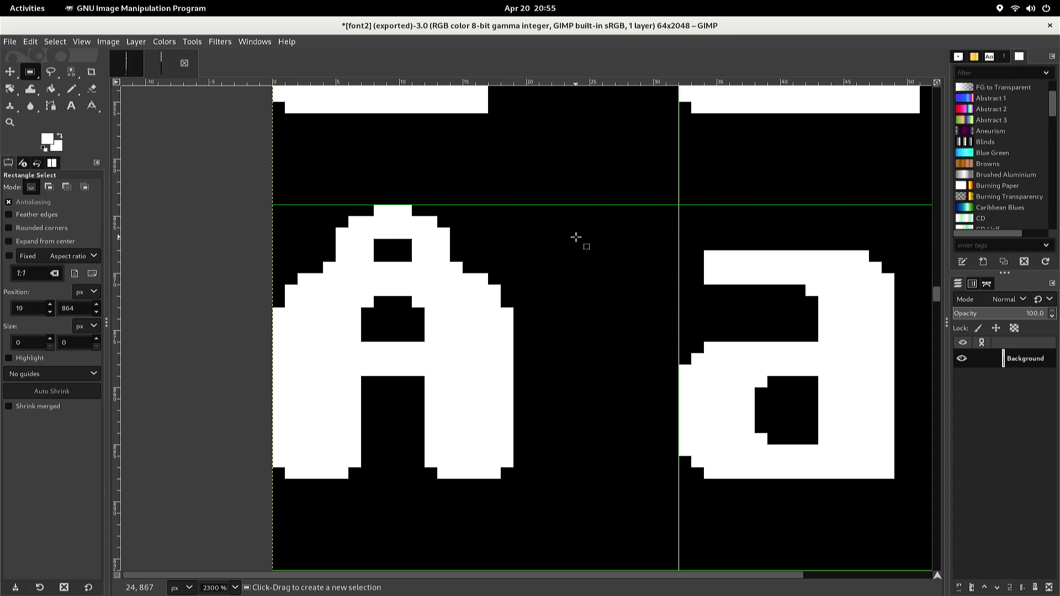
- Copy the top of the lowercase a and anchor the pasted strip one pixel lower
mouse_move(606, 234)
mouse_down()
mouse_move(664, 275)
mouse_move(805, 326)
mouse_move(908, 325)
mouse_up()
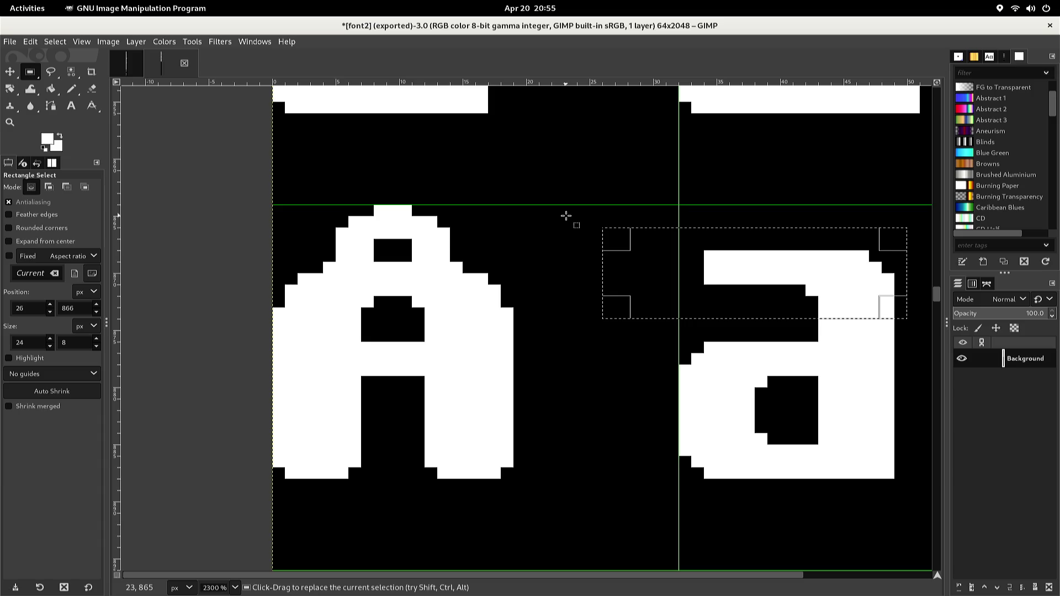
key(ctrl+c)
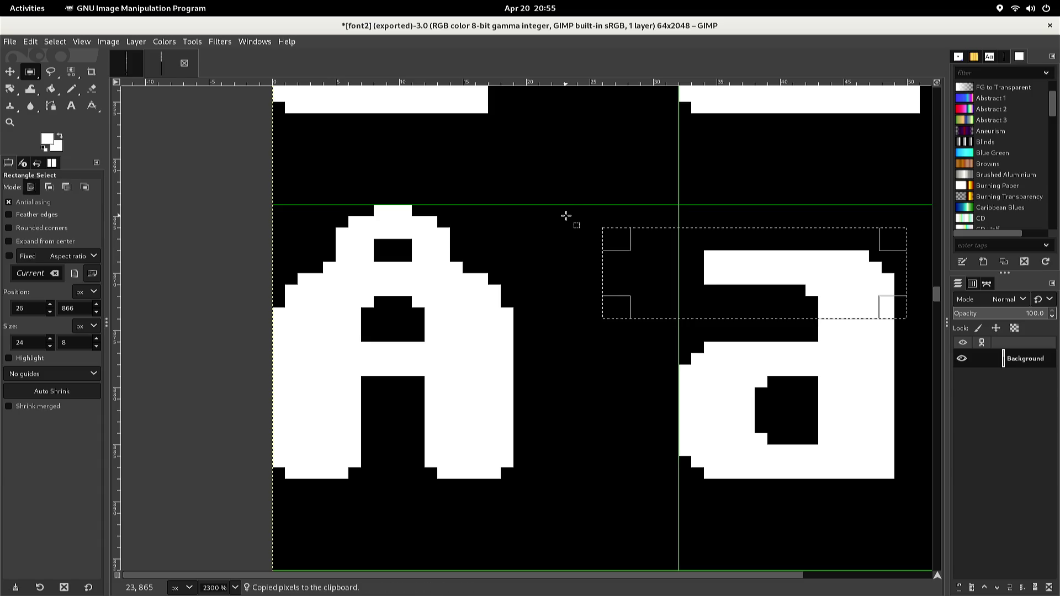
key(ctrl+v)
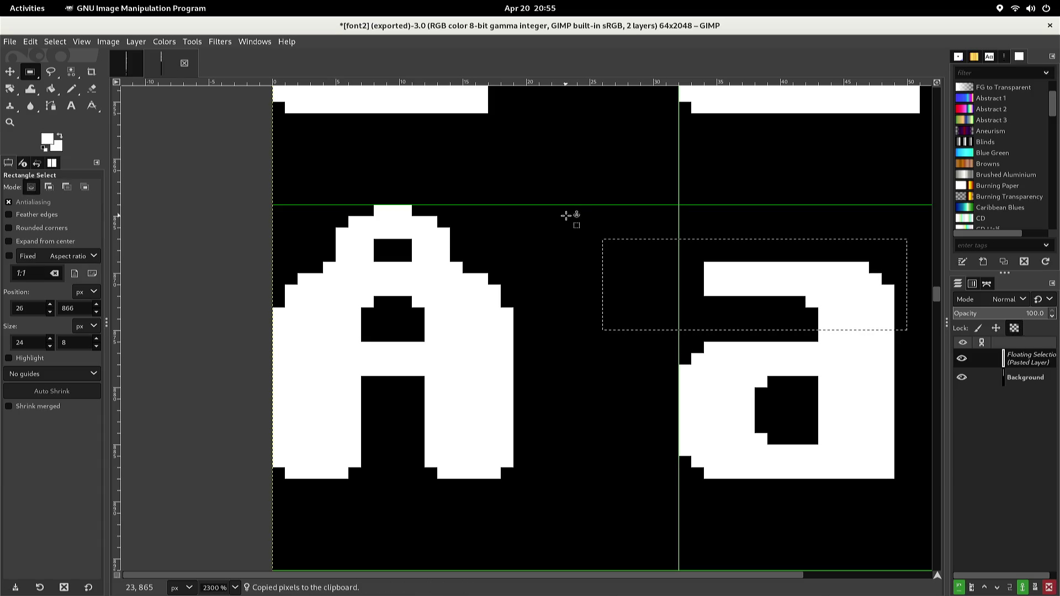
click(571, 220)
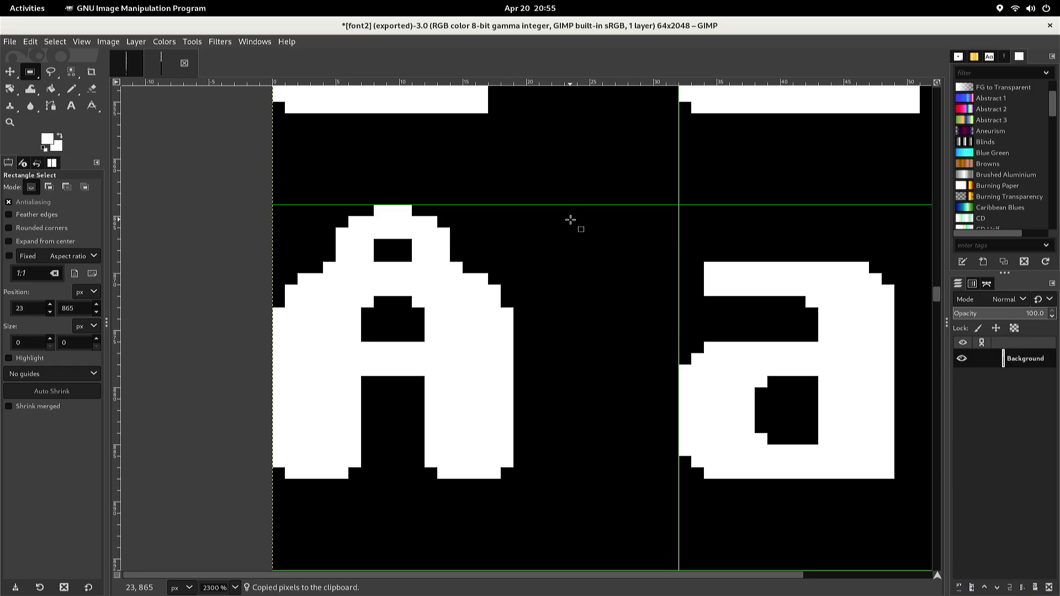
key(n)
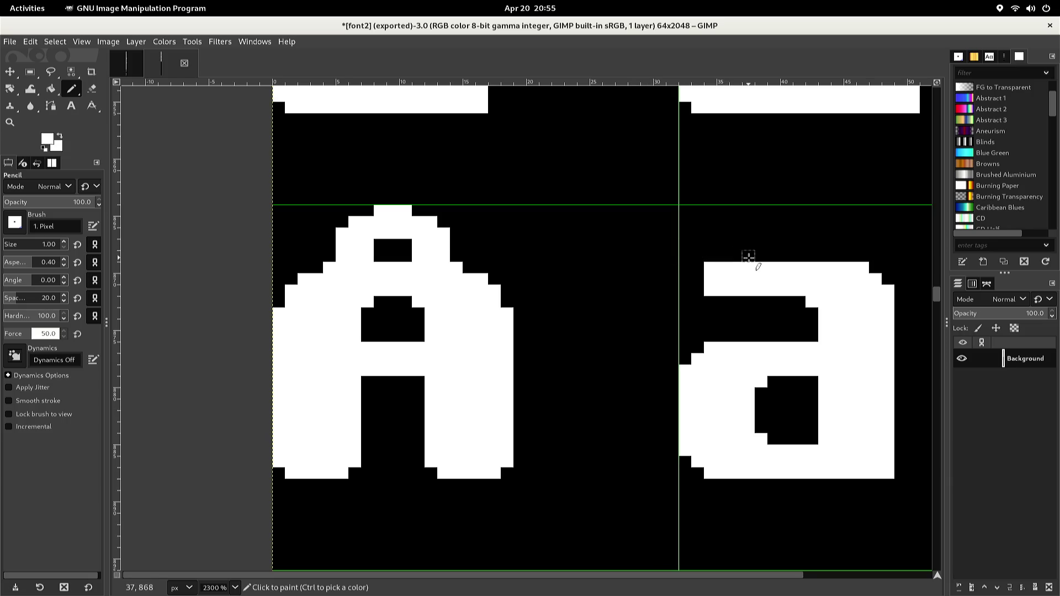
- Build the ring's lower sides with white pixels just above the lowercase a
click(762, 258)
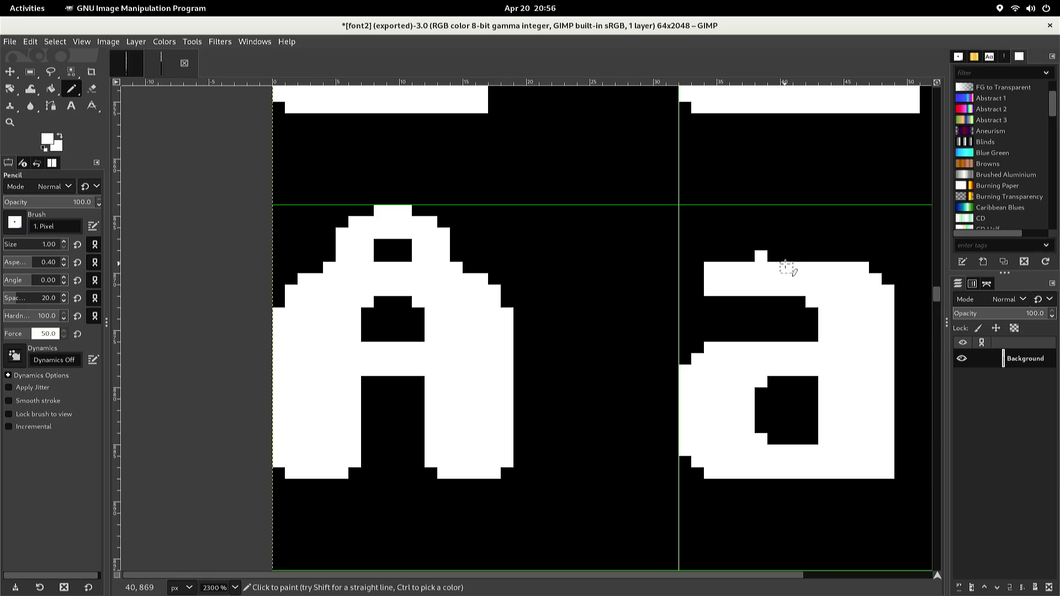
click(811, 257)
click(812, 245)
click(761, 246)
click(749, 257)
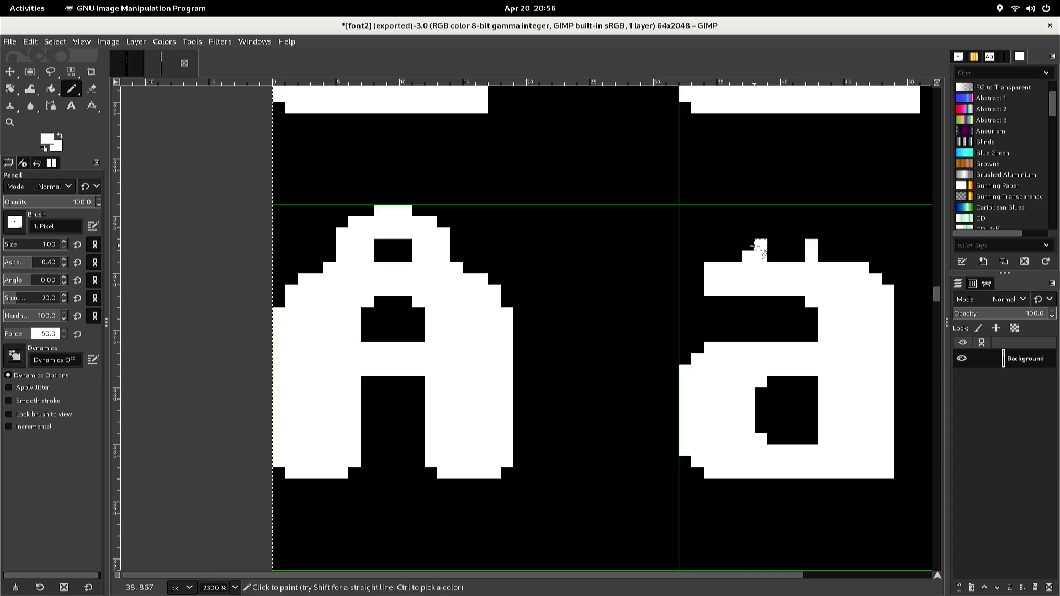
click(751, 245)
click(761, 245)
click(761, 233)
- Complete the ring's top rows and its right side down to the a
click(748, 233)
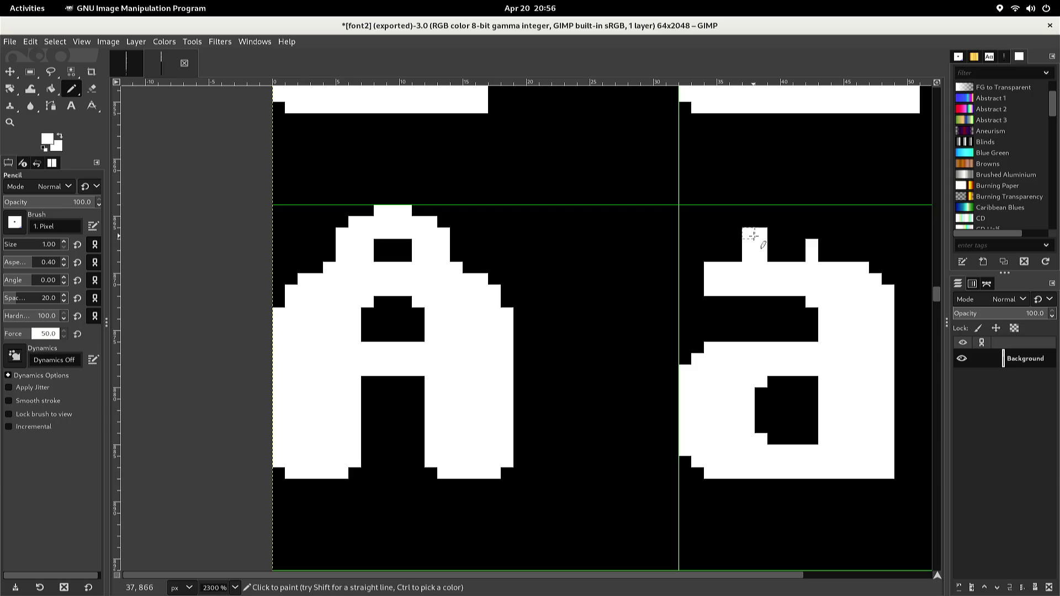
click(774, 233)
click(787, 233)
click(800, 233)
click(813, 233)
drag(825, 233, 823, 255)
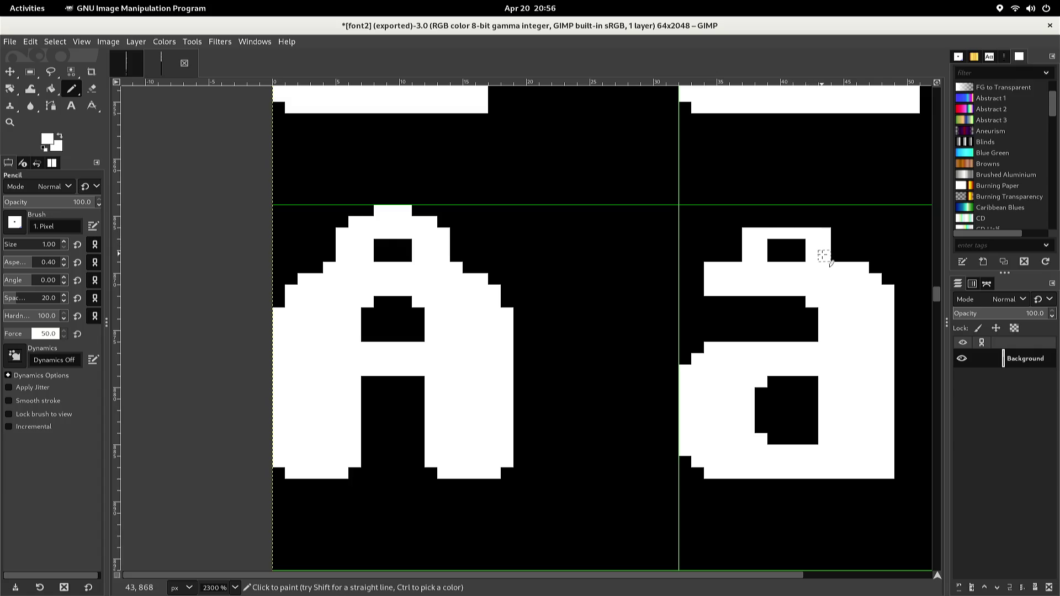
click(812, 222)
drag(799, 222, 761, 221)
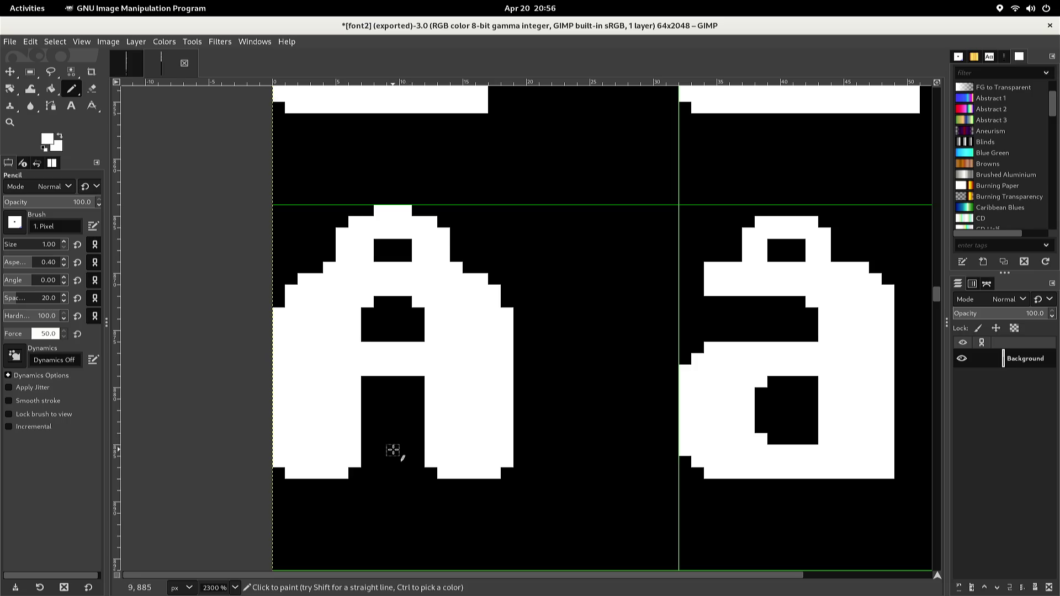
key(r)
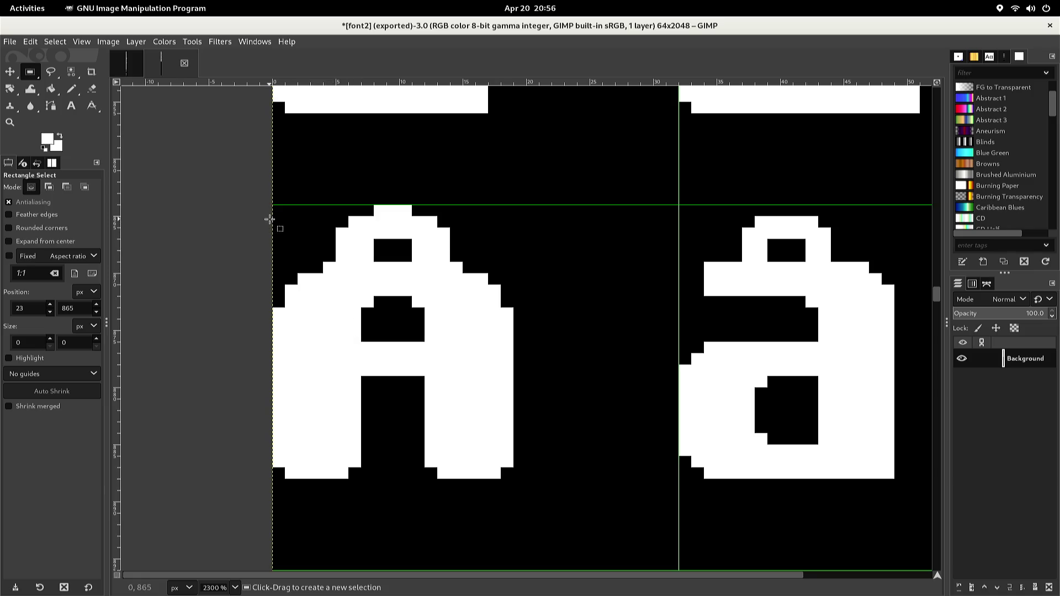
mouse_move(261, 205)
mouse_down()
mouse_move(308, 305)
mouse_move(547, 433)
mouse_move(572, 463)
mouse_move(896, 522)
mouse_up()
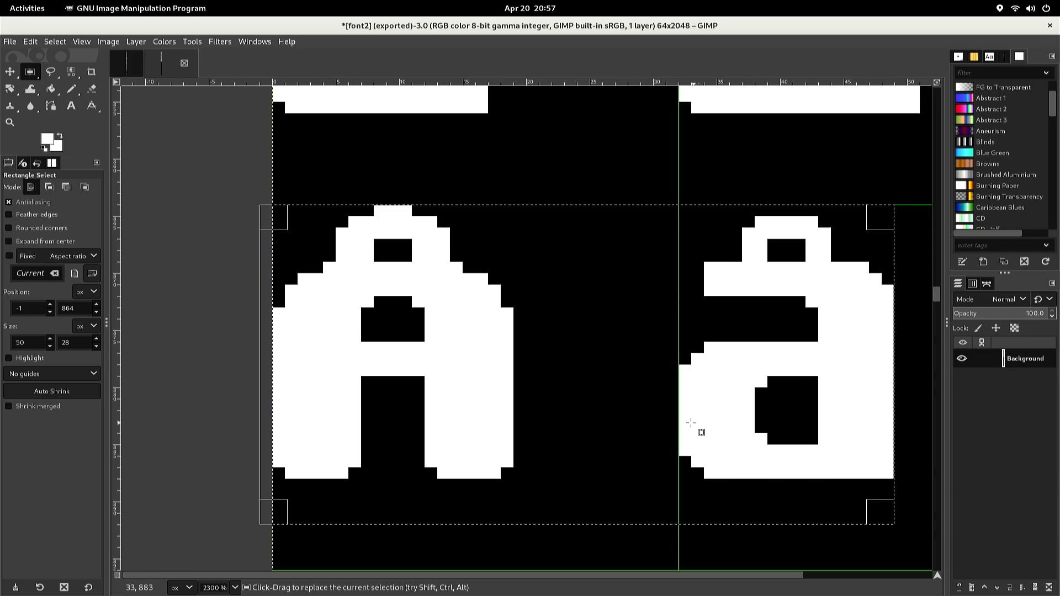
key(ctrl+c)
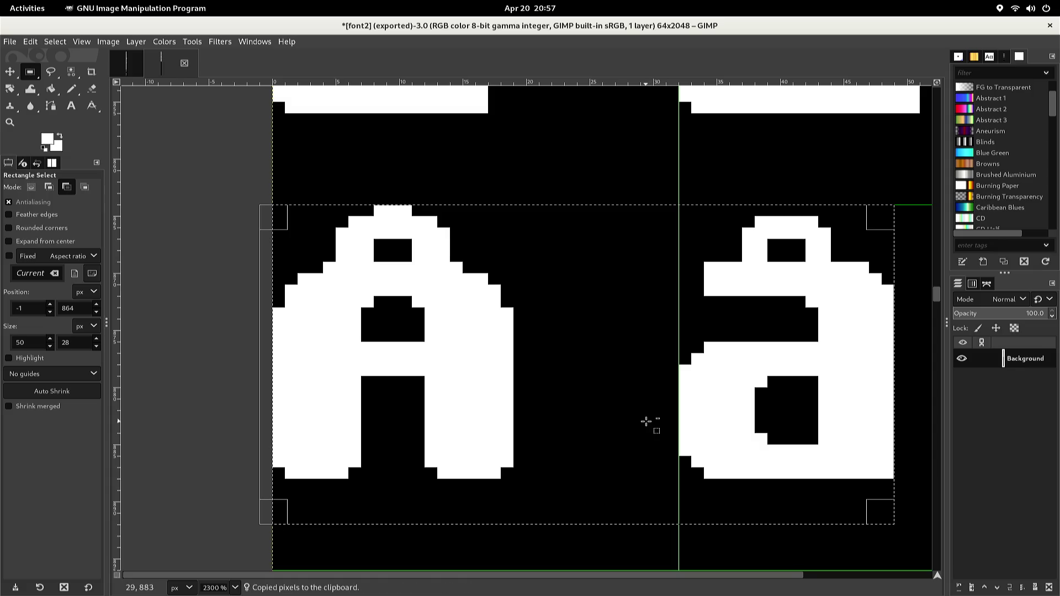
key(ctrl+v)
scroll(645, 421, down, 10)
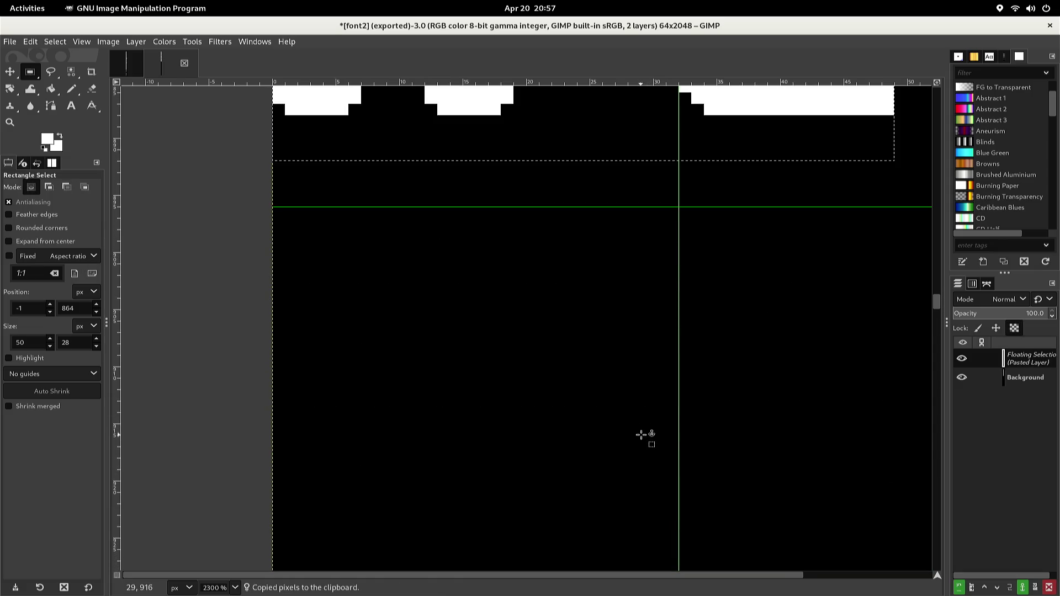
scroll(641, 435, down, 5)
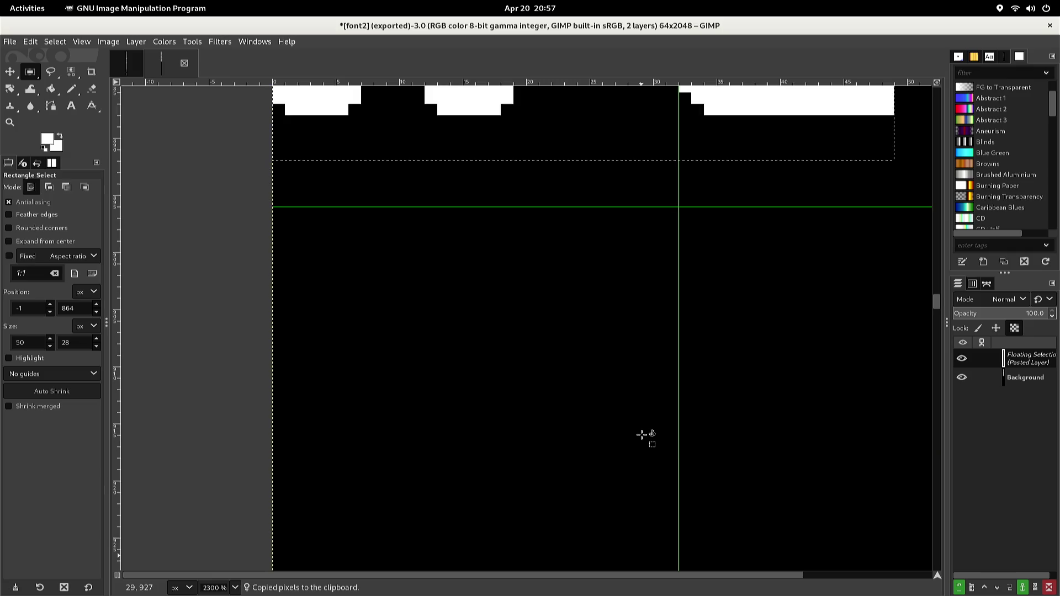
scroll(642, 436, up, 5)
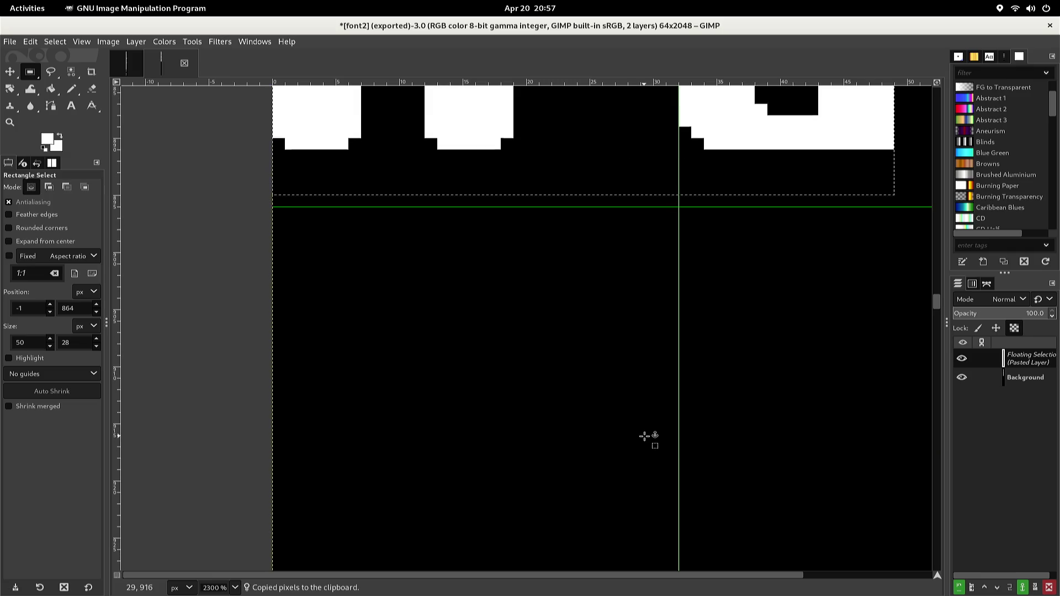
scroll(644, 437, up, 5)
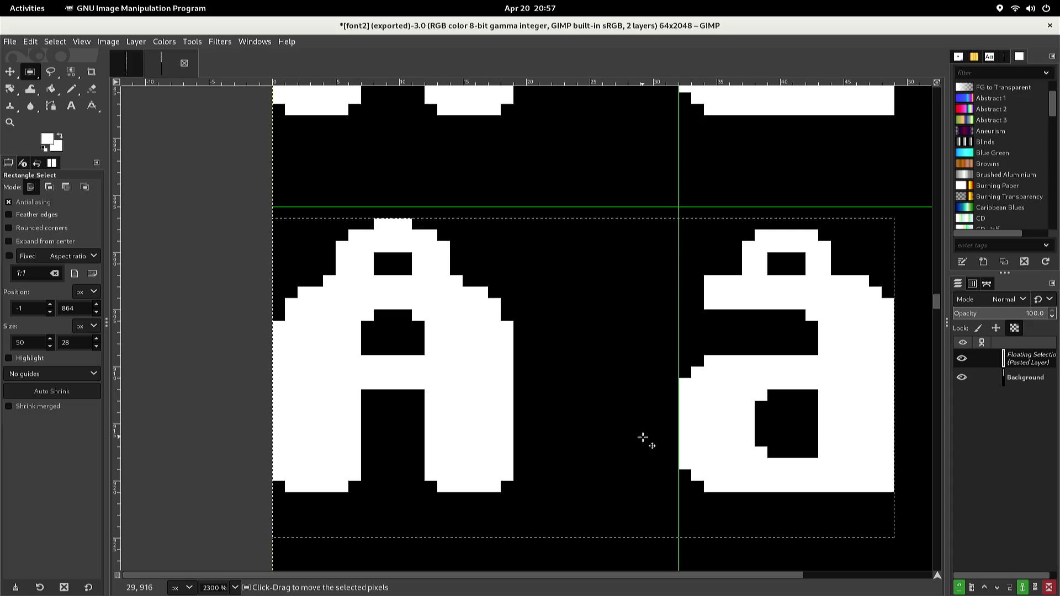
key(Up)
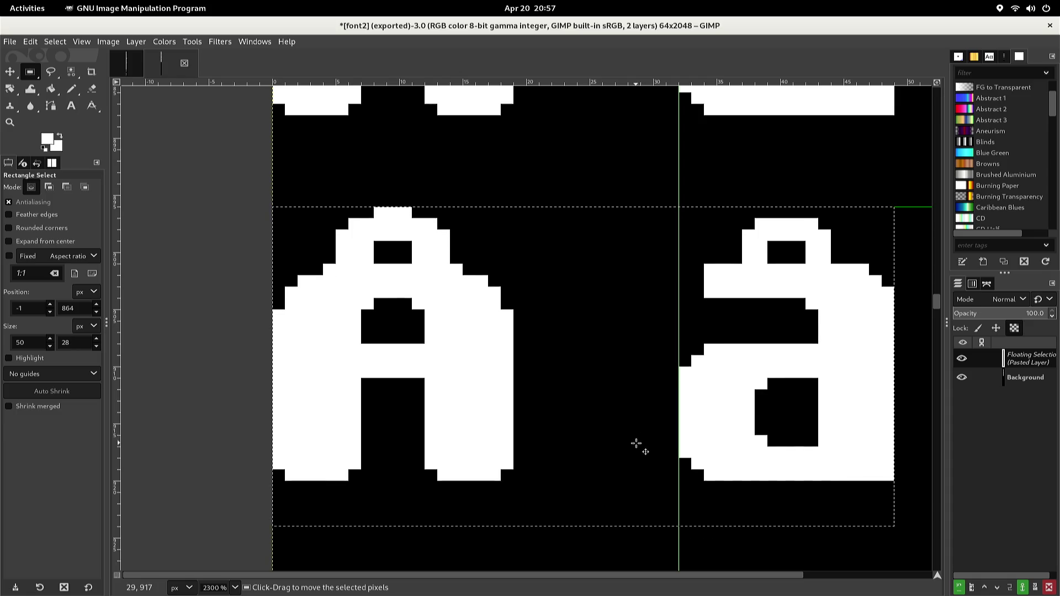
click(560, 540)
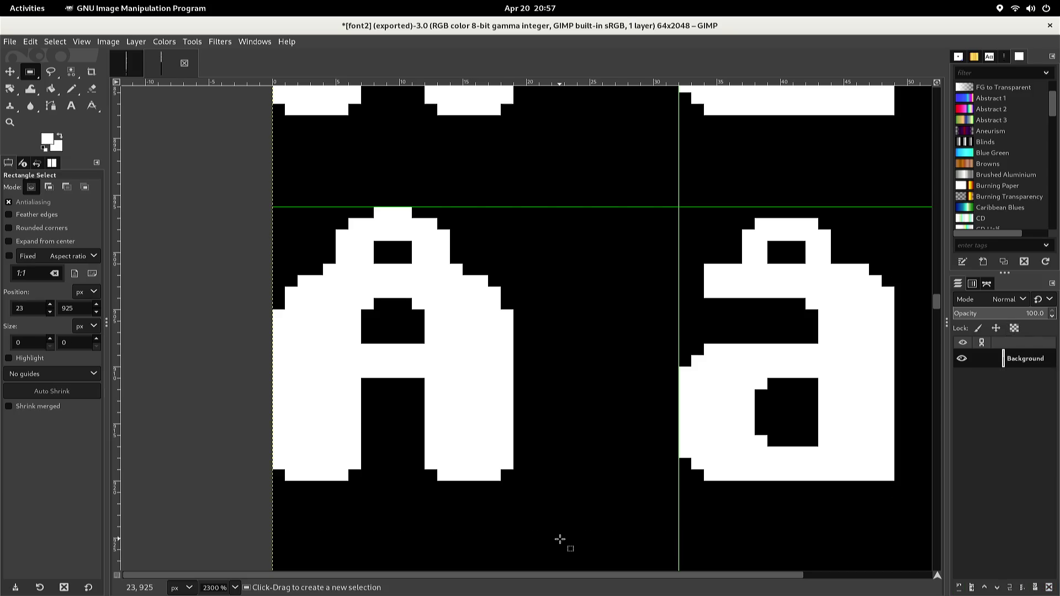
key(n)
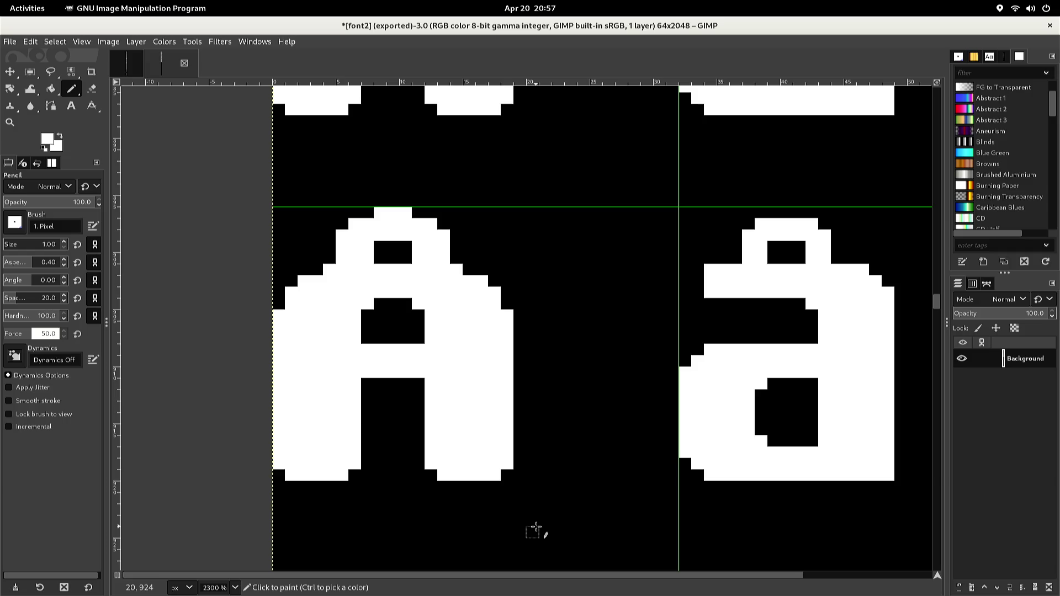
- Paint black to cut the ring off the A and carve the bar into separate dots
ctrl+click(536, 527)
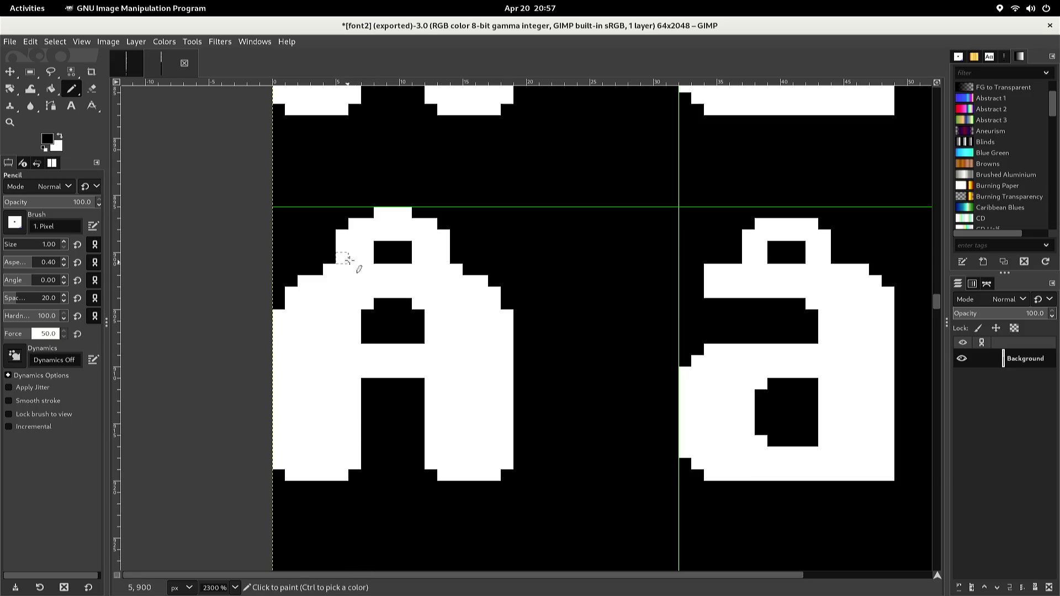
click(342, 247)
mouse_move(346, 244)
mouse_down()
mouse_move(367, 253)
mouse_move(348, 255)
mouse_up()
click(422, 251)
drag(421, 252, 443, 251)
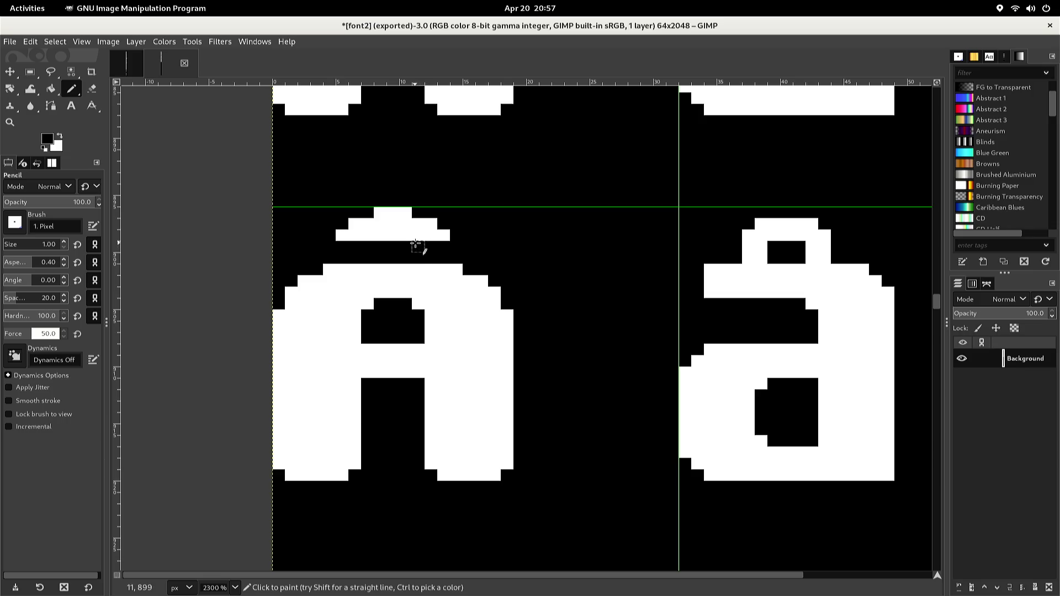
click(416, 240)
click(416, 226)
mouse_move(406, 213)
mouse_down()
mouse_move(409, 234)
mouse_move(393, 234)
mouse_move(381, 214)
mouse_move(386, 239)
mouse_move(371, 227)
mouse_up()
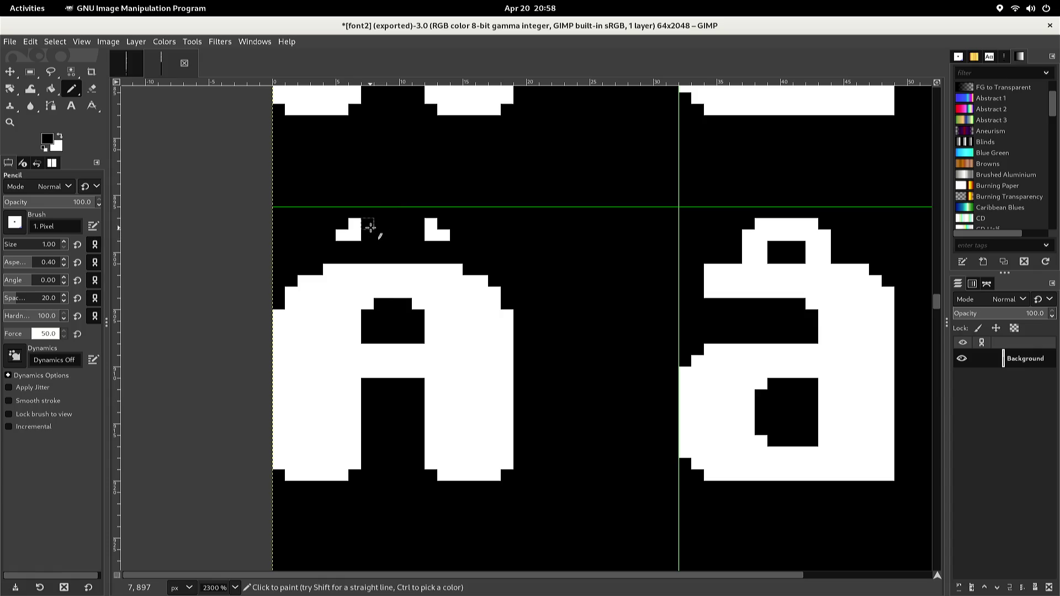
- Round the left dot with white pixels and blacken its lower-left corner pixel
key(x)
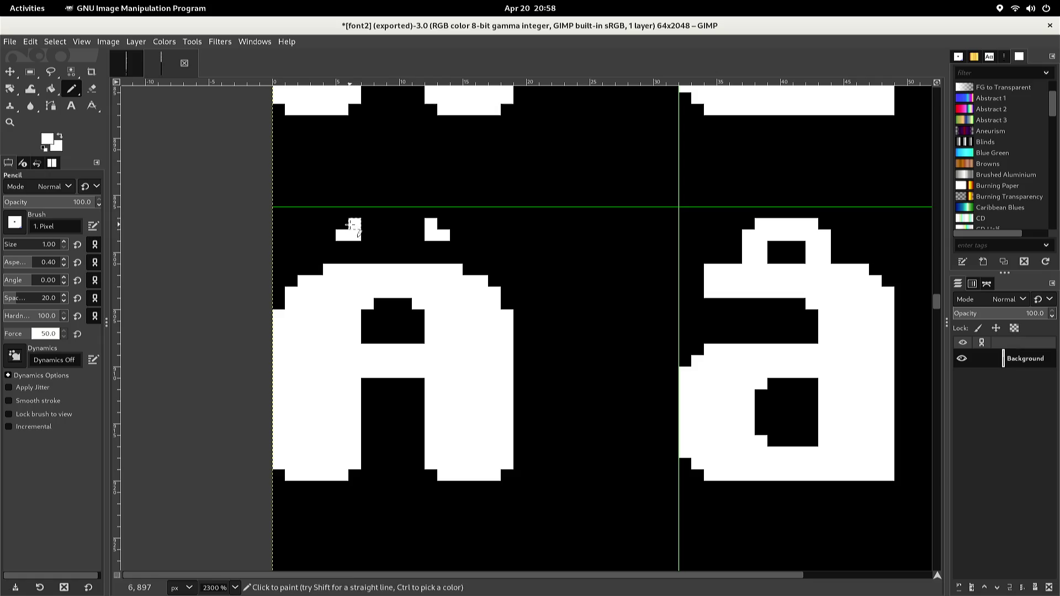
click(344, 223)
click(343, 215)
drag(339, 217, 305, 213)
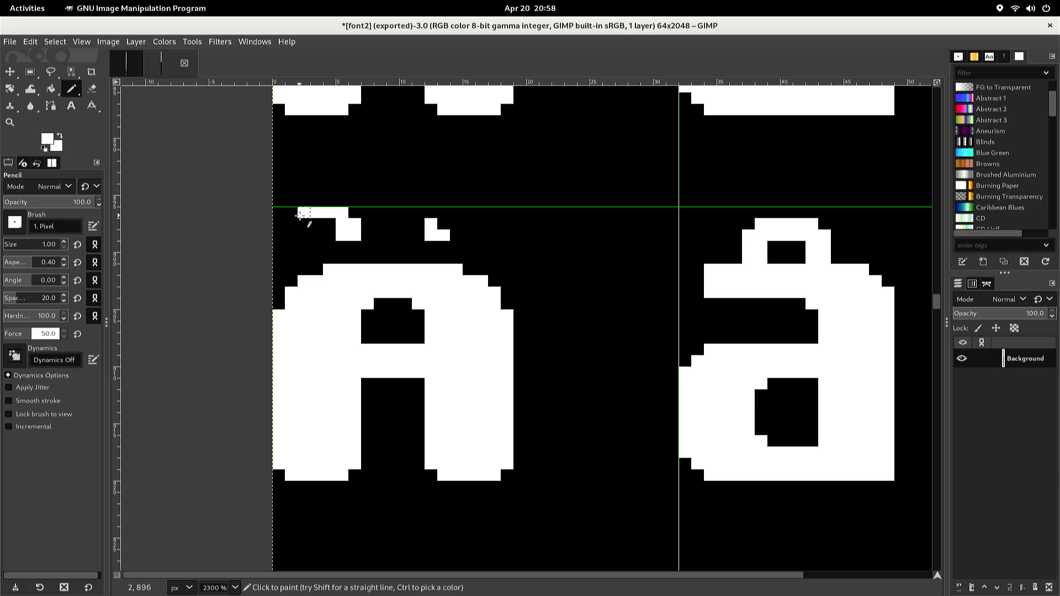
mouse_move(301, 216)
mouse_down()
mouse_move(301, 231)
mouse_move(327, 236)
mouse_move(327, 228)
mouse_move(291, 224)
mouse_up()
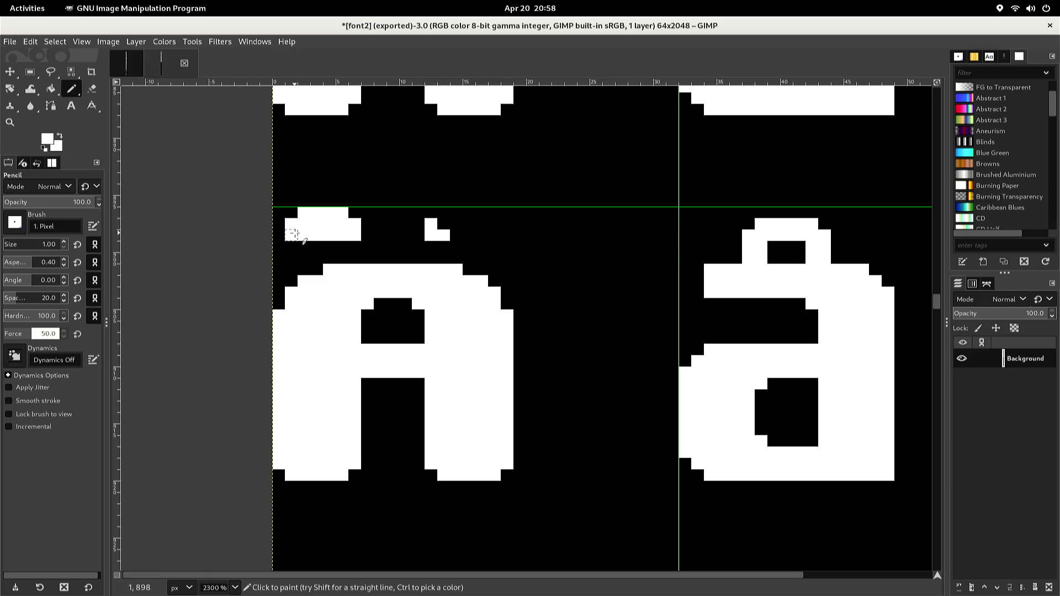
right_click(297, 237)
key(Escape)
mouse_move(291, 235)
mouse_down()
mouse_move(298, 246)
mouse_move(328, 246)
mouse_up()
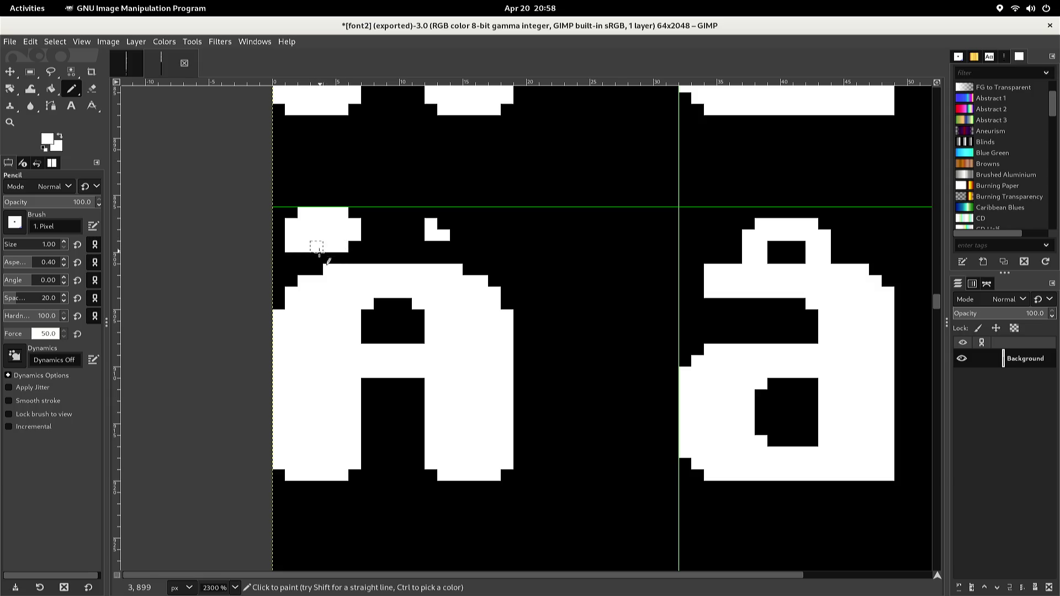
key(d)
click(290, 246)
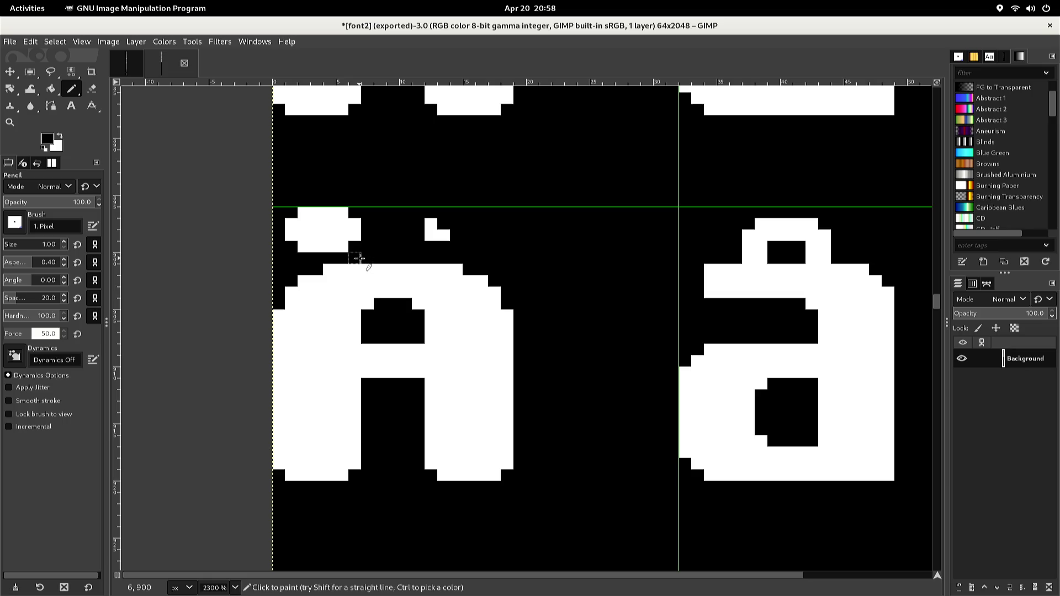
- Copy the left dot and anchor the duplicate over the A's right side
key(r)
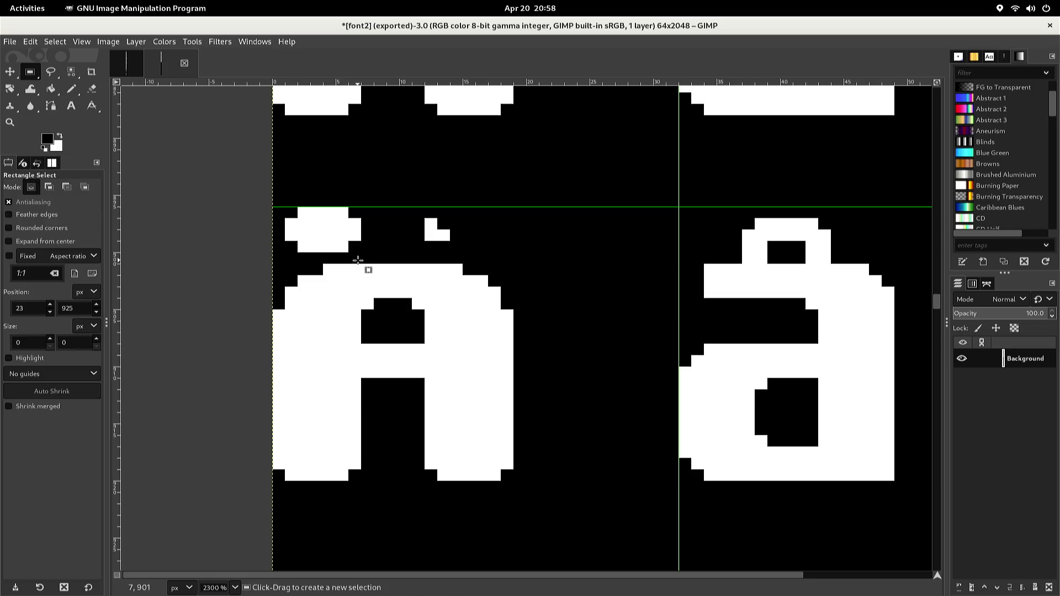
drag(358, 260, 286, 209)
key(ctrl+c)
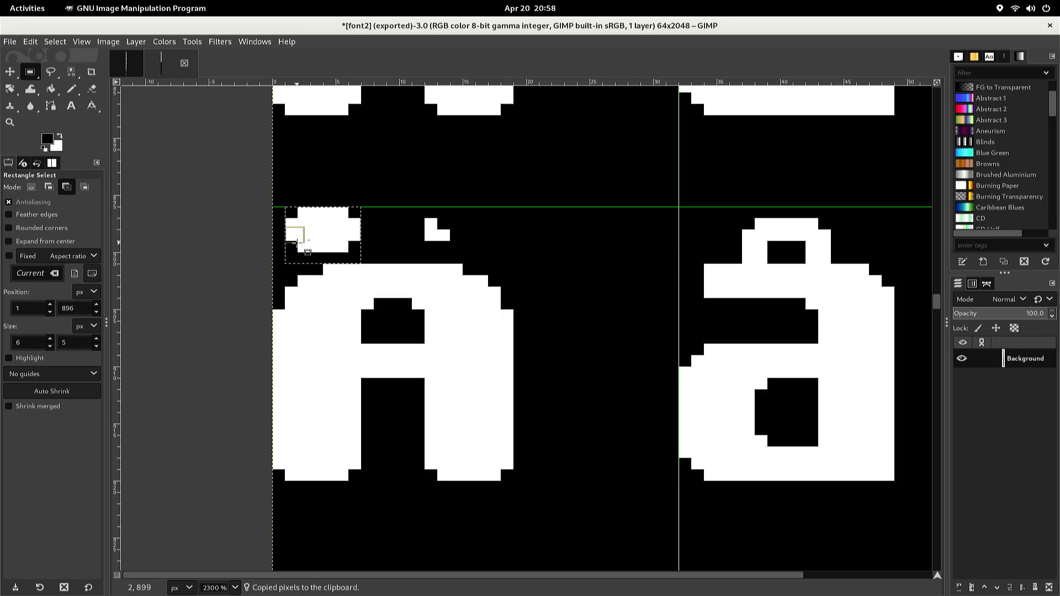
key(ctrl+v)
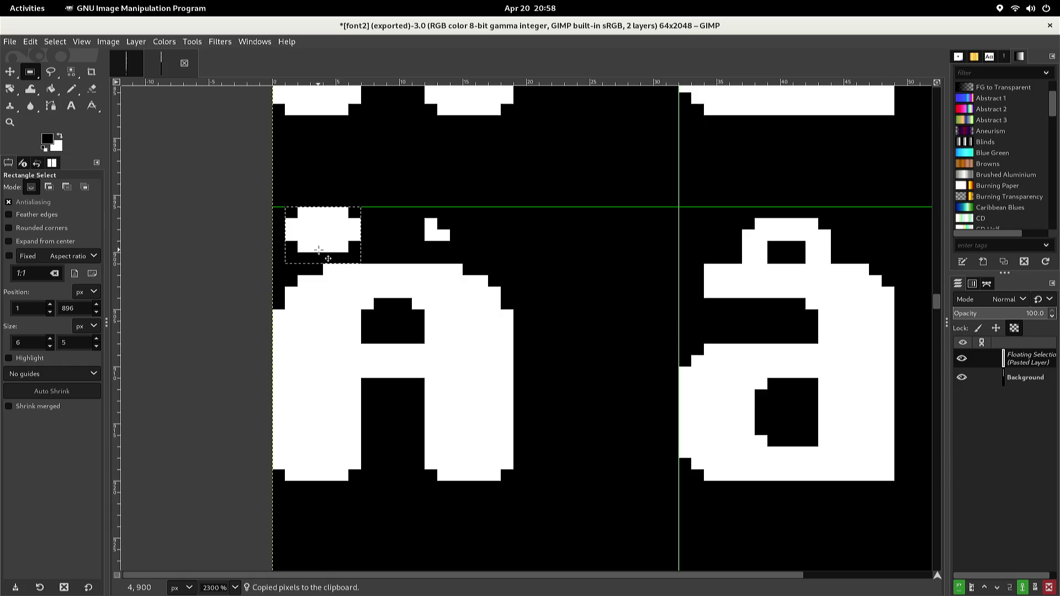
drag(321, 243, 460, 252)
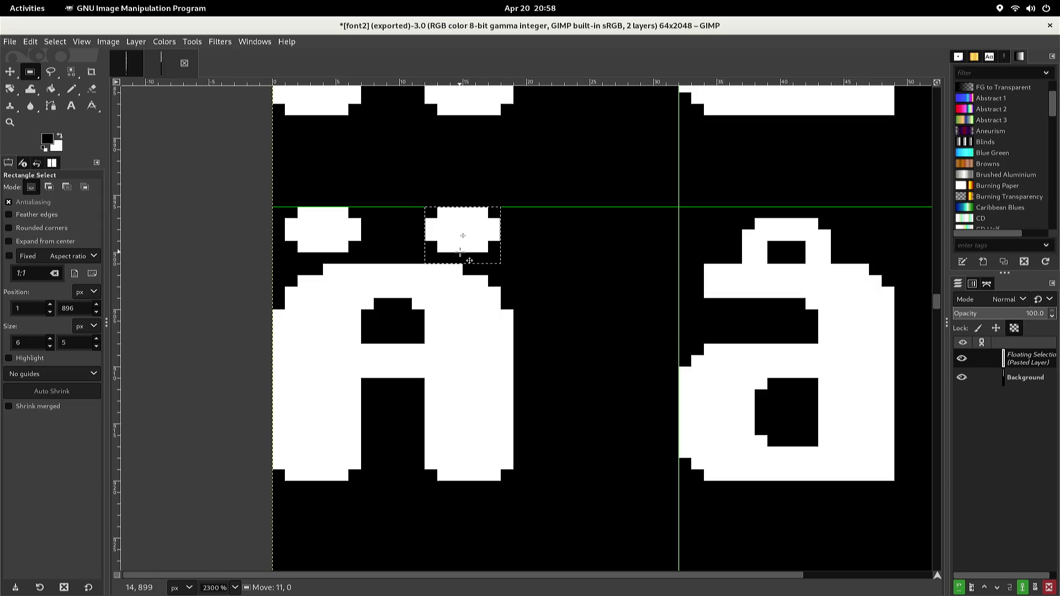
mouse_move(460, 253)
mouse_down()
mouse_move(460, 288)
mouse_move(460, 251)
mouse_up()
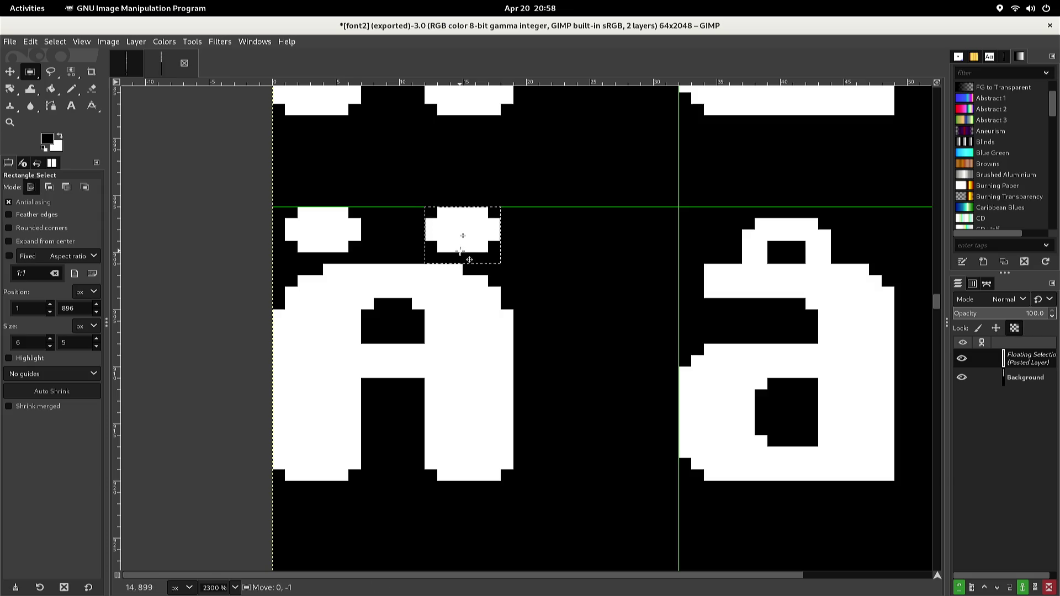
click(408, 227)
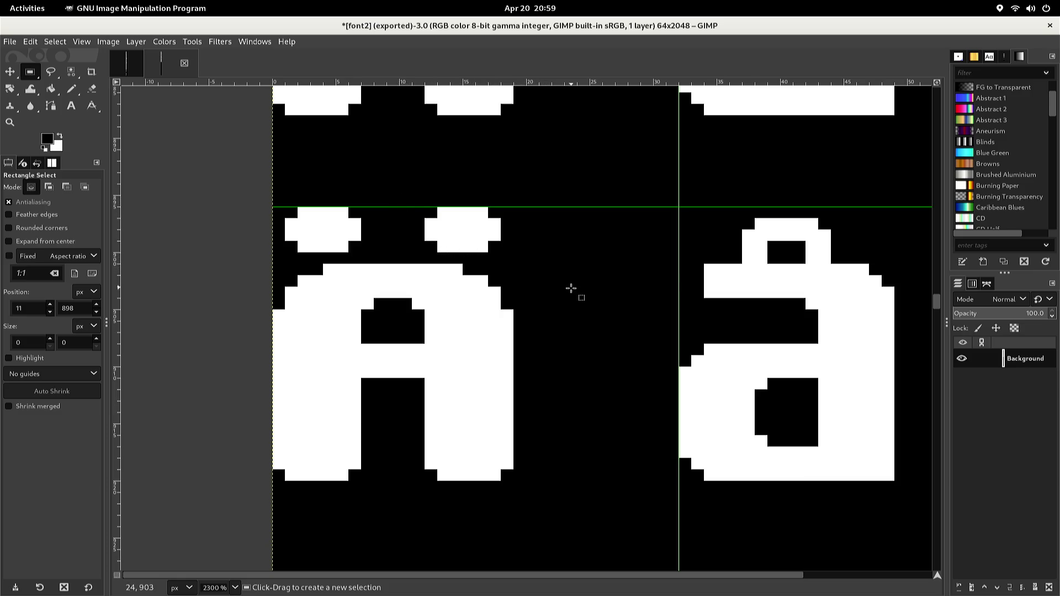
key(ctrl)
- Select the band across the ring above the lowercase a and fill it
mouse_move(712, 257)
mouse_down()
mouse_move(754, 259)
mouse_move(736, 236)
mouse_up()
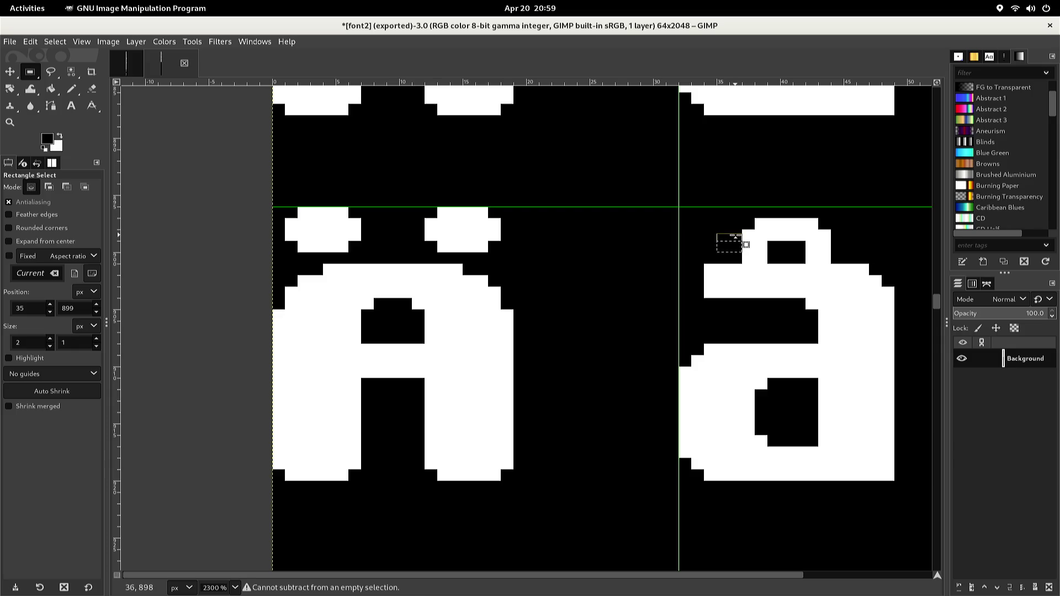
click(702, 241)
click(704, 241)
mouse_move(704, 241)
mouse_down()
mouse_move(801, 276)
mouse_move(840, 265)
mouse_up()
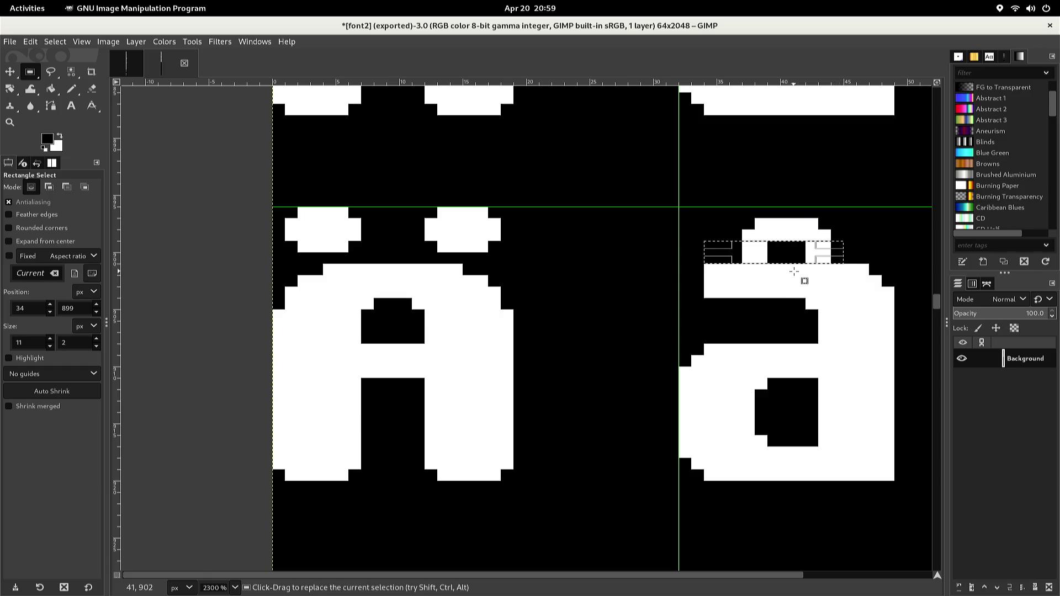
key(Delete)
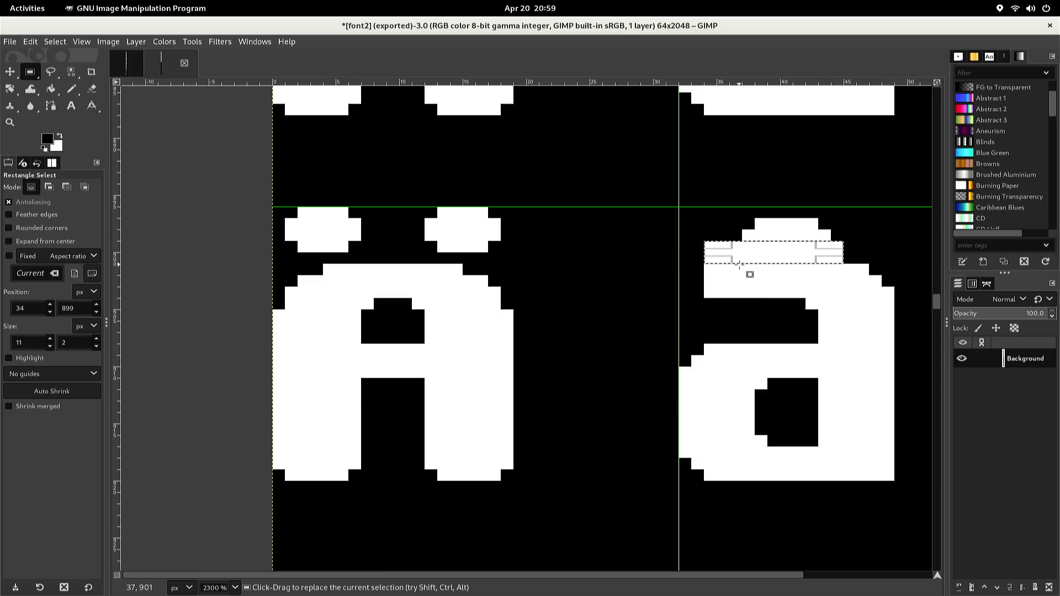
- Bucket-fill the leftover white bar black, clearing the ring from the a
key(ctrl)
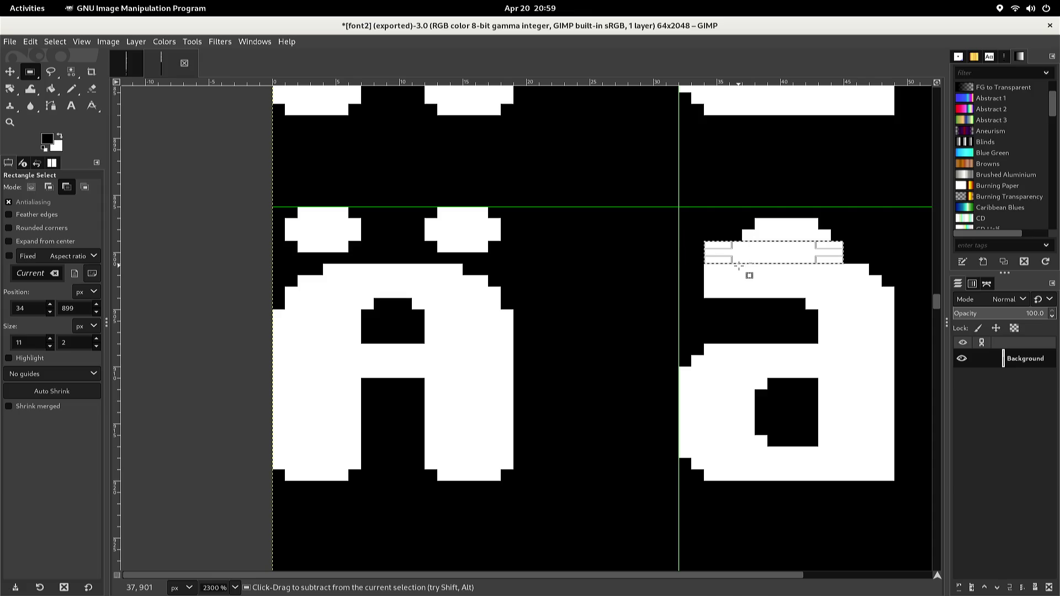
key(shift+b)
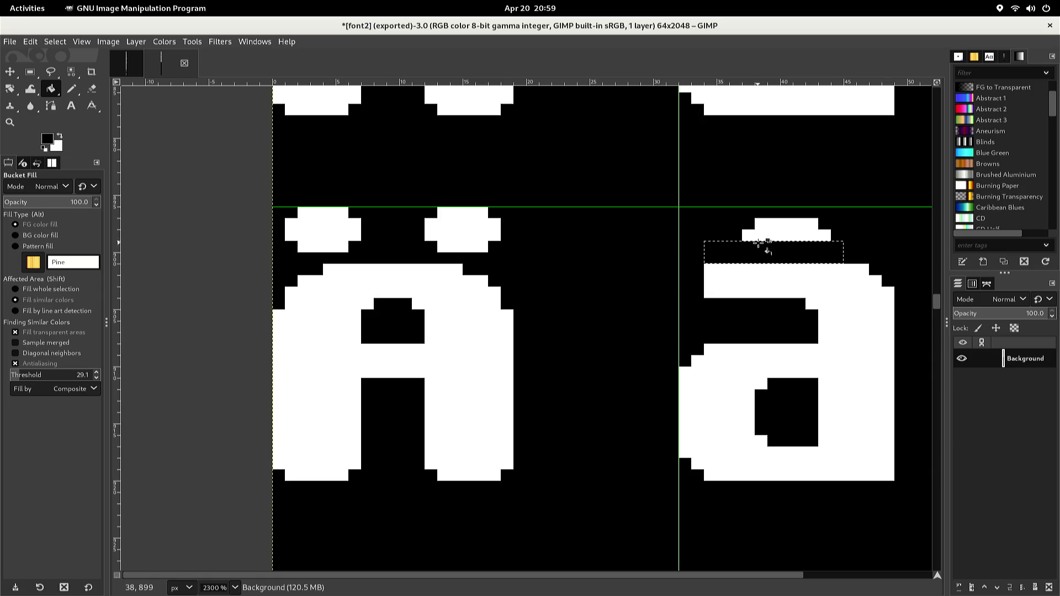
key(r)
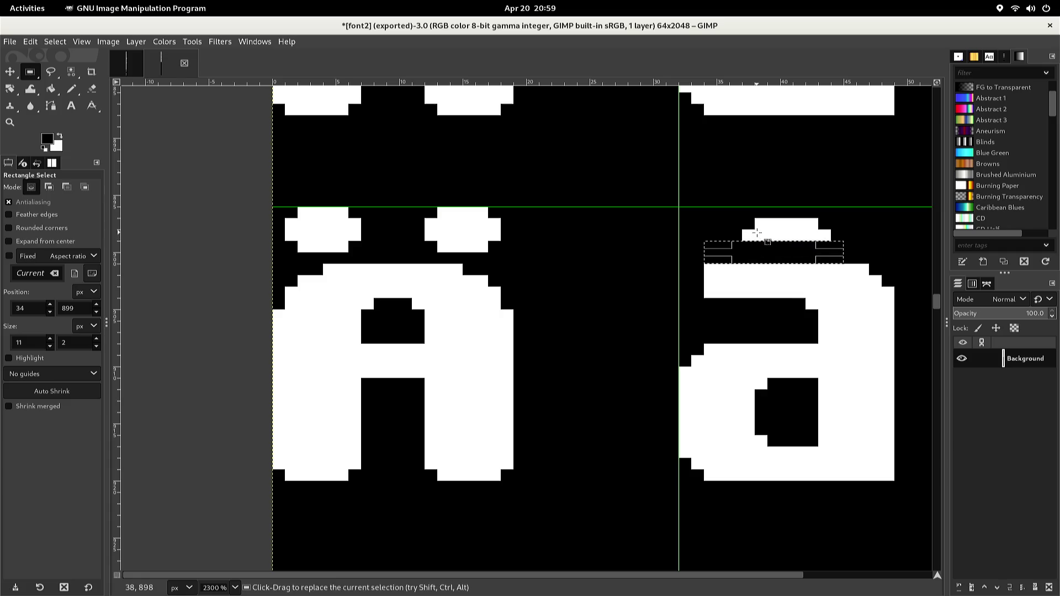
click(756, 232)
key(shift+b)
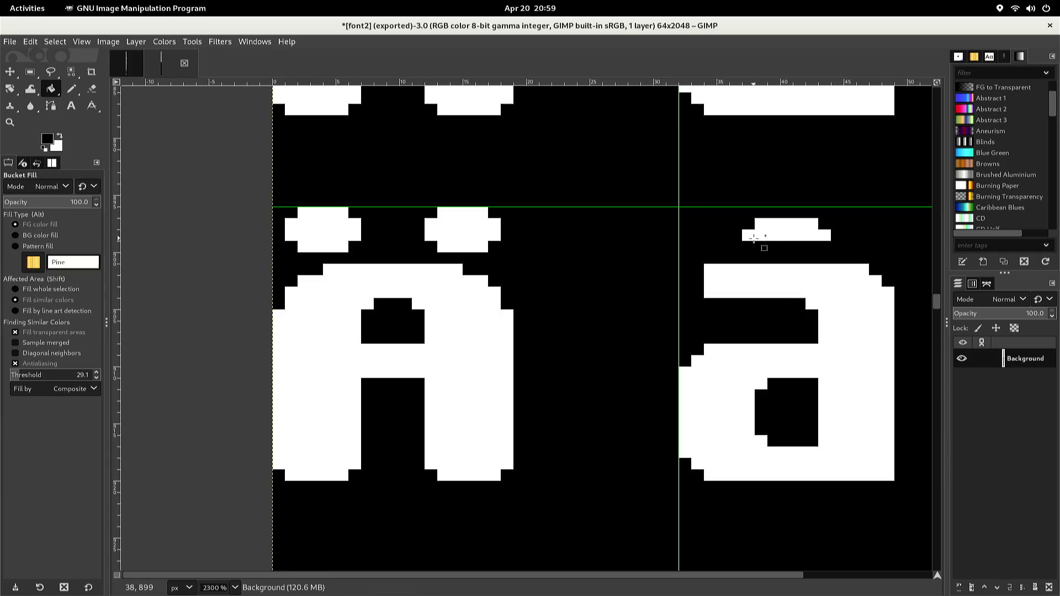
click(755, 238)
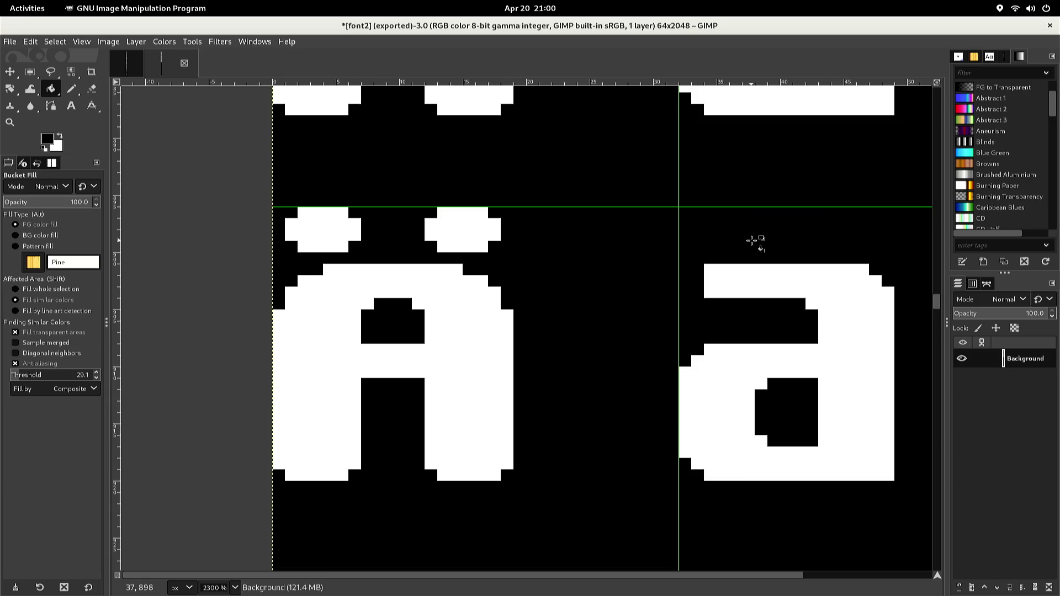
key(n)
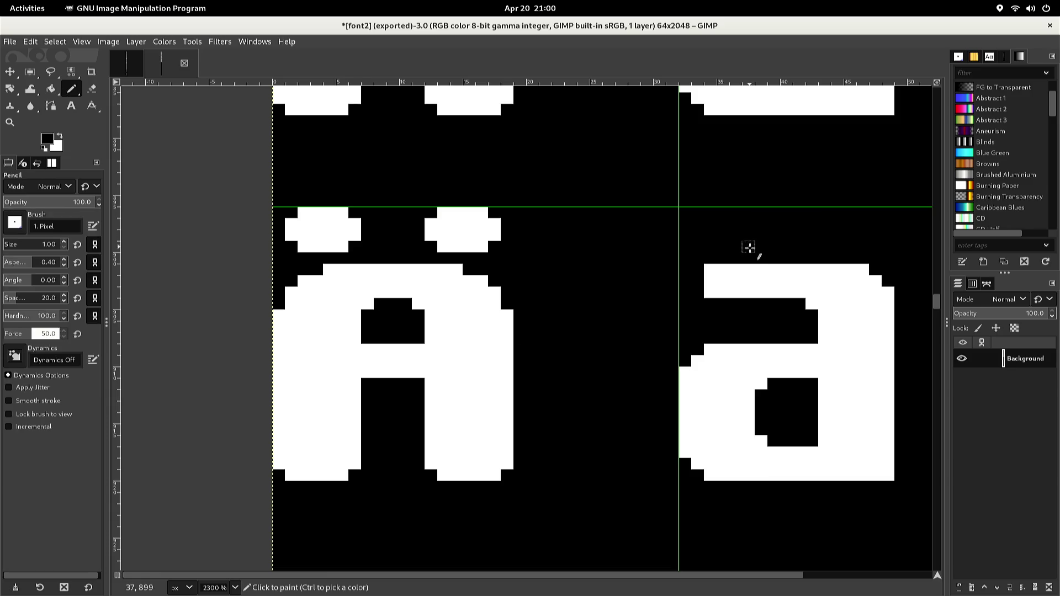
- Draw the left square white dot above the lowercase a using straight pencil lines
key(x)
key(shift)
shift+click(724, 237)
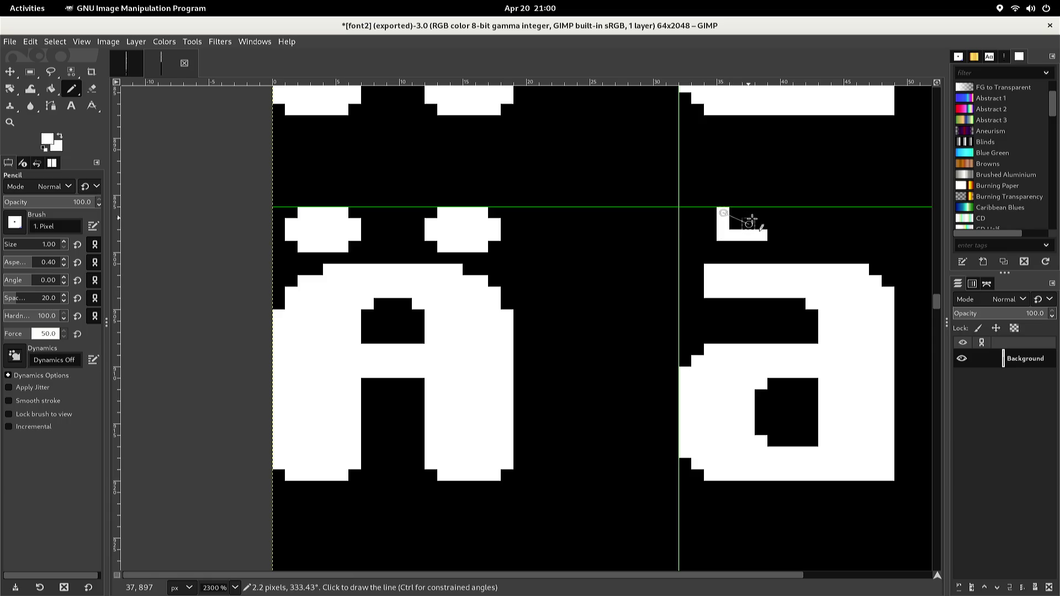
shift+click(762, 214)
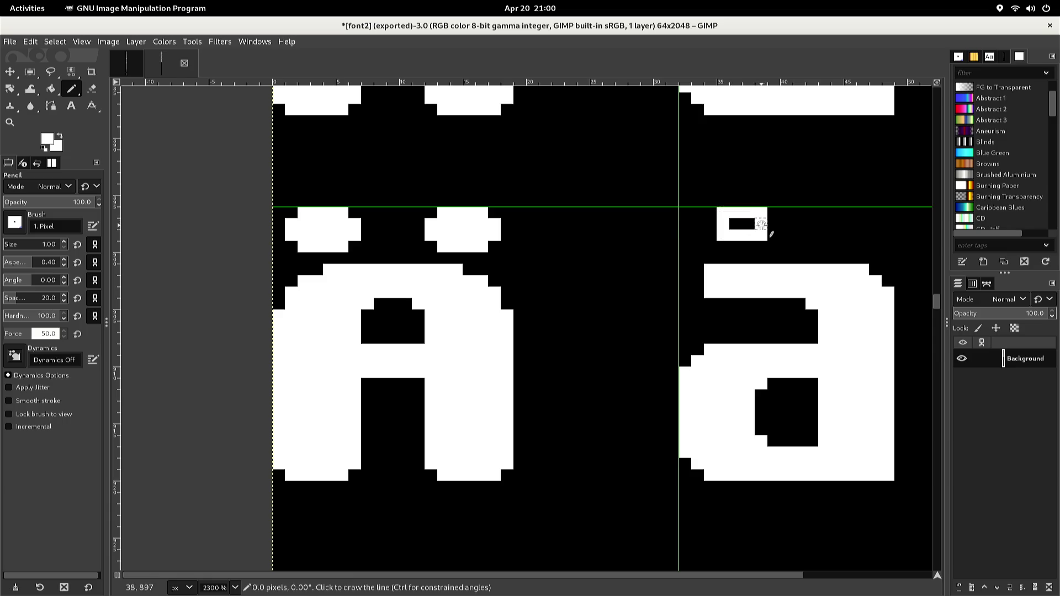
shift+click(736, 224)
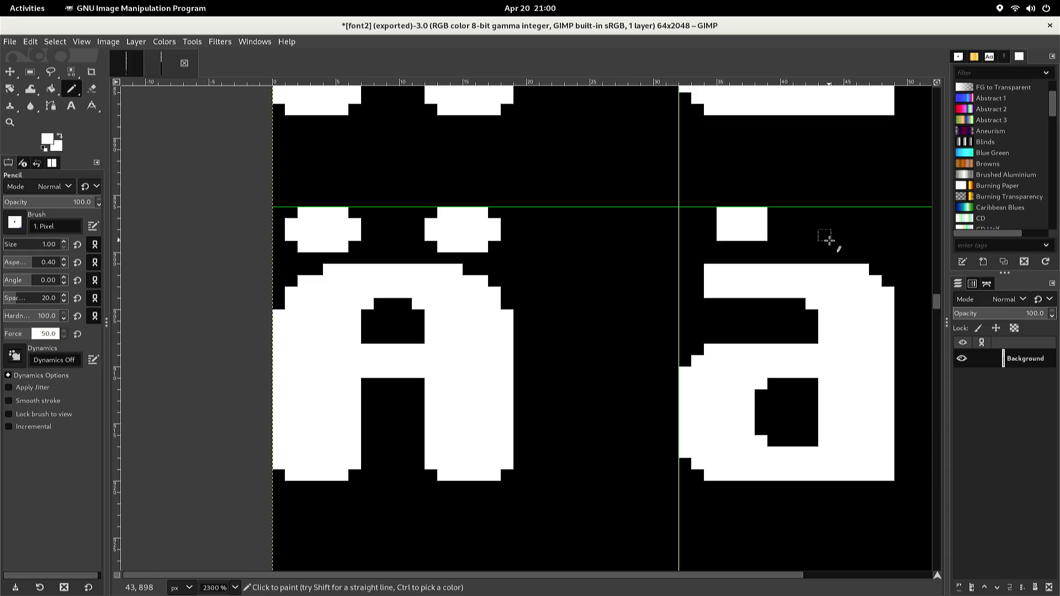
- Draw the matching right square white dot above the a
click(829, 240)
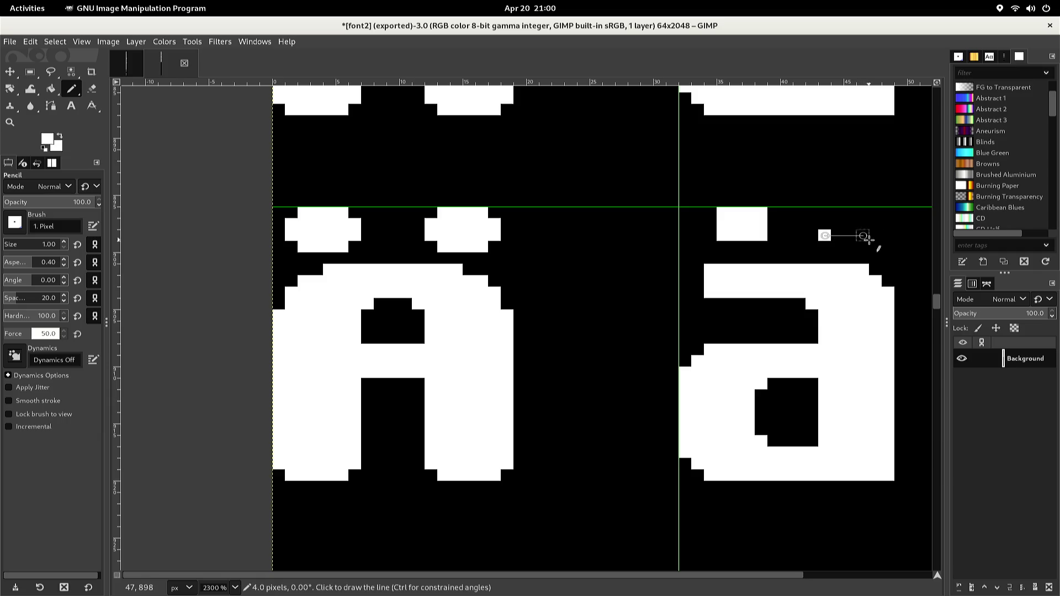
shift+click(865, 237)
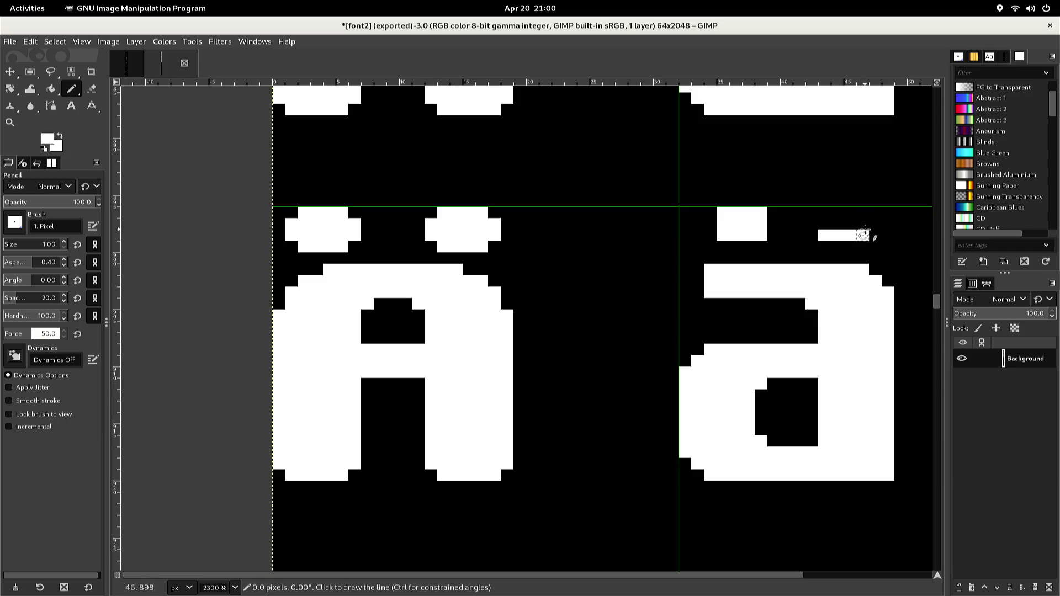
shift+click(864, 213)
shift+click(823, 214)
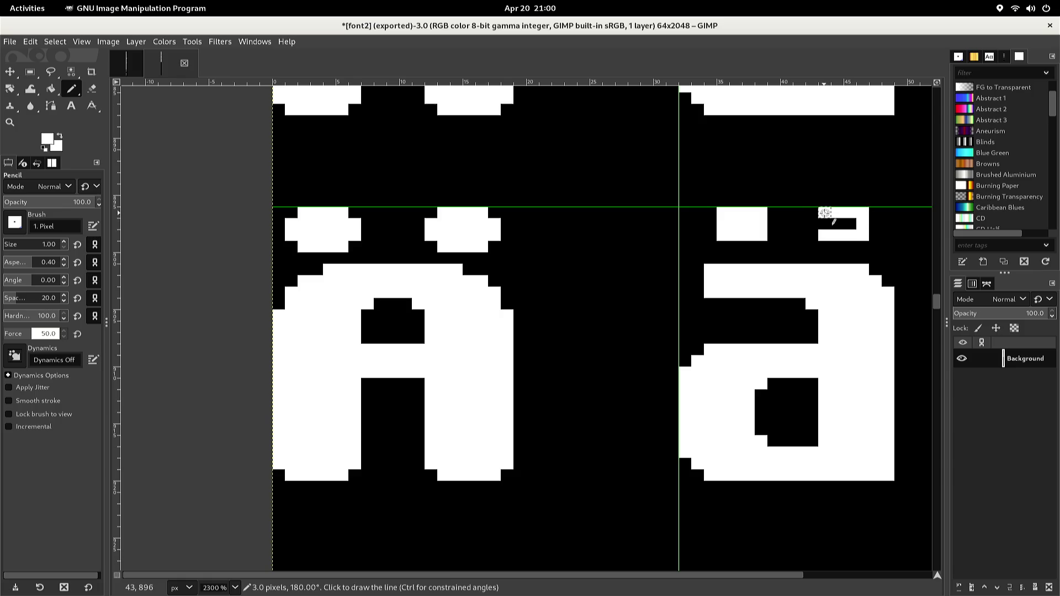
shift+click(825, 224)
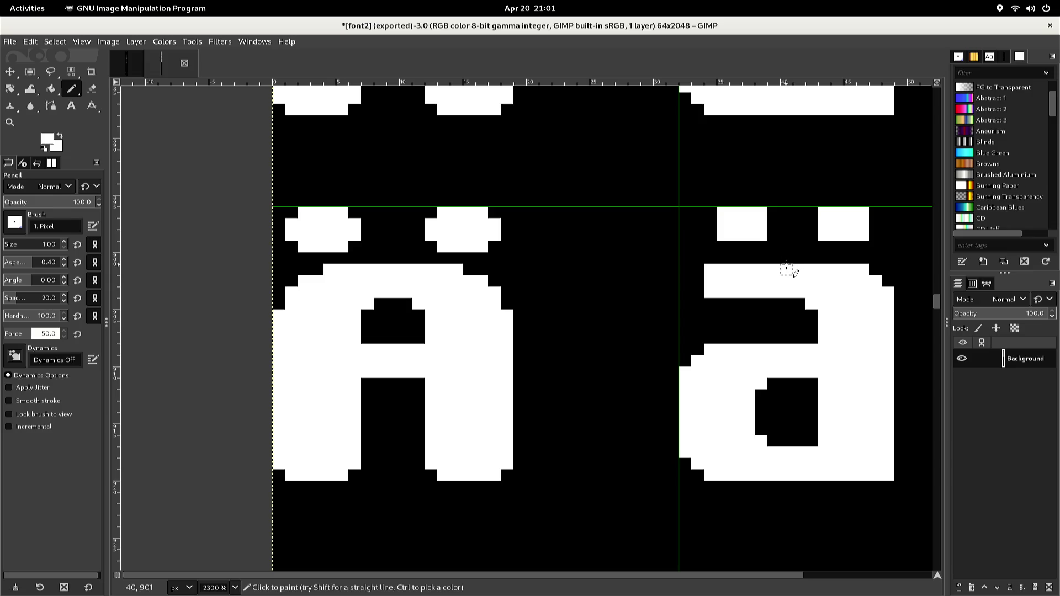
- Duplicate the Ä and ä glyph pair, nudging the pasted copy and anchoring it
key(r)
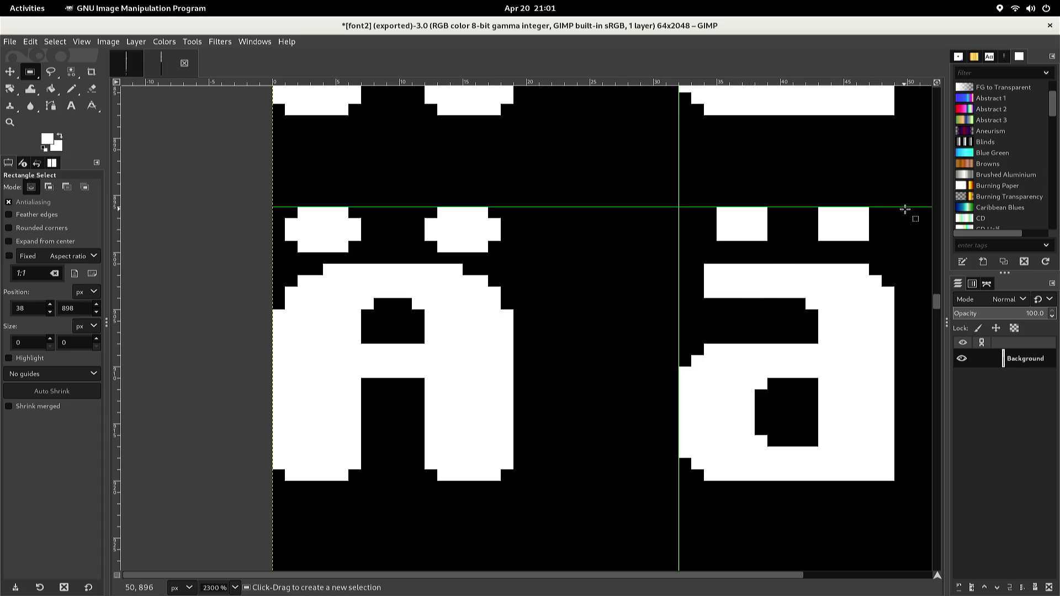
mouse_move(919, 208)
mouse_down()
mouse_move(883, 291)
mouse_move(768, 335)
mouse_move(608, 348)
mouse_move(433, 315)
mouse_move(360, 363)
mouse_move(217, 491)
mouse_up()
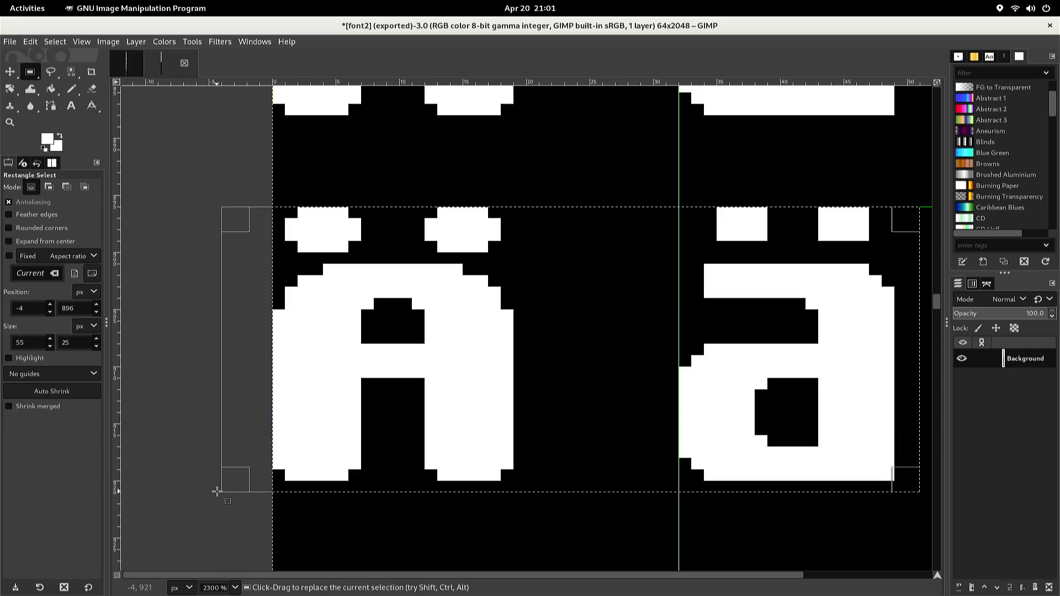
key(ctrl+c)
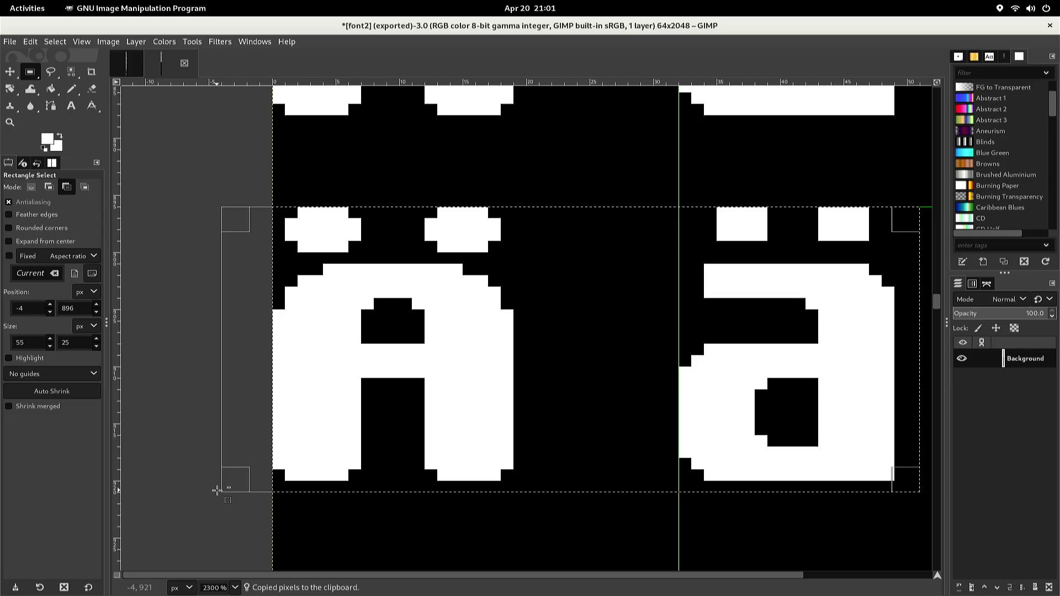
key(ctrl+v)
scroll(215, 489, down, 2)
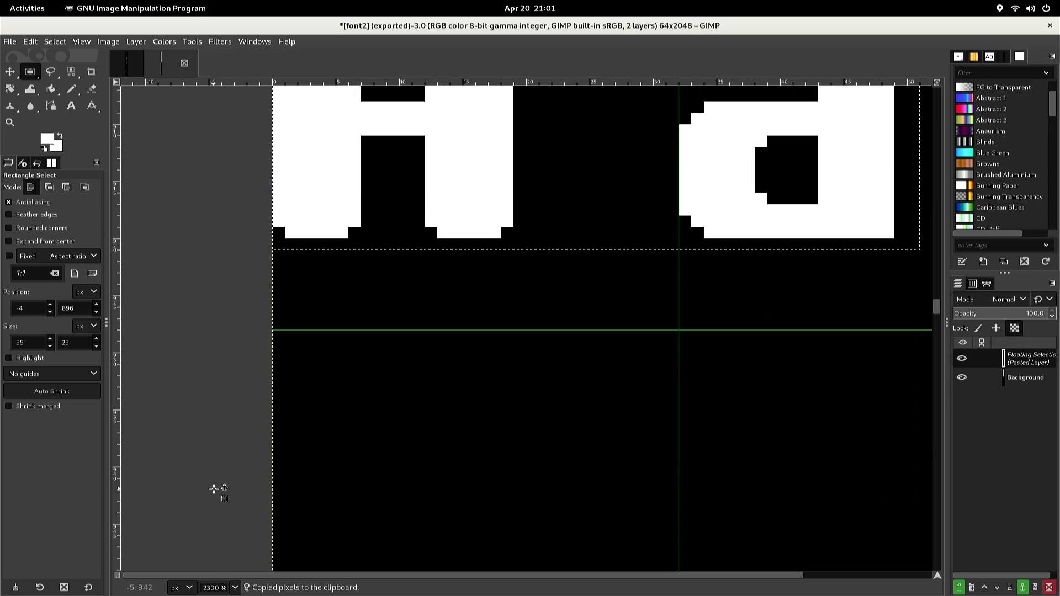
scroll(214, 489, down, 1)
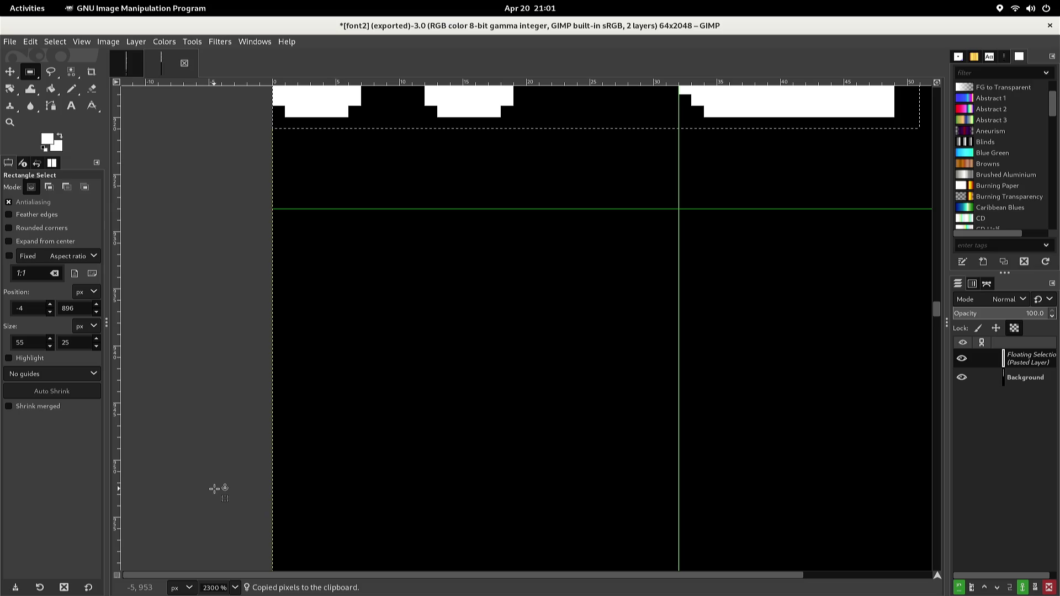
key(Down)
key(Down)
key(Down)
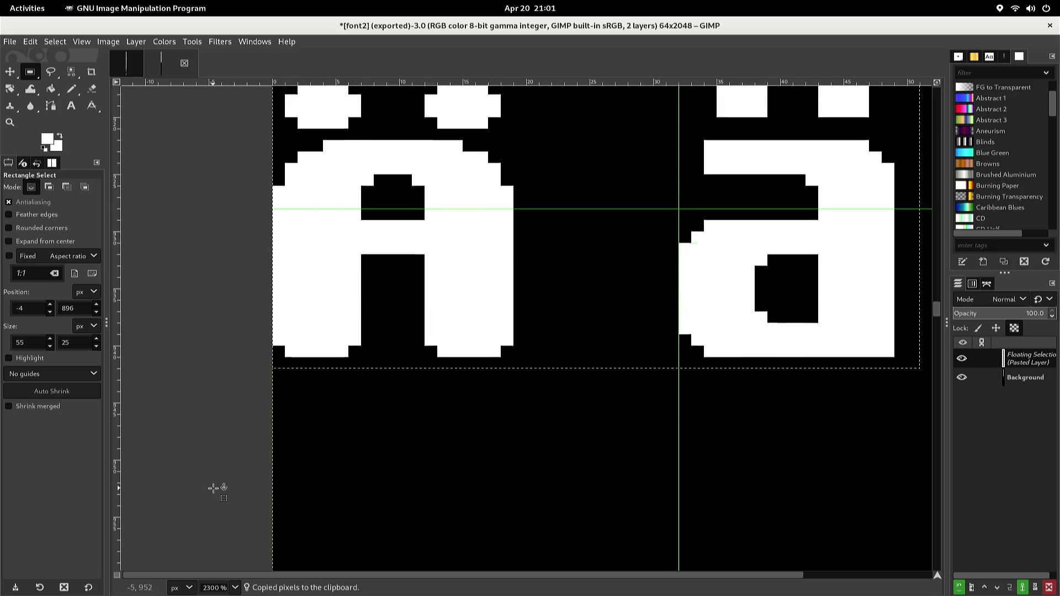
key(Up)
key(Up)
key(Up)
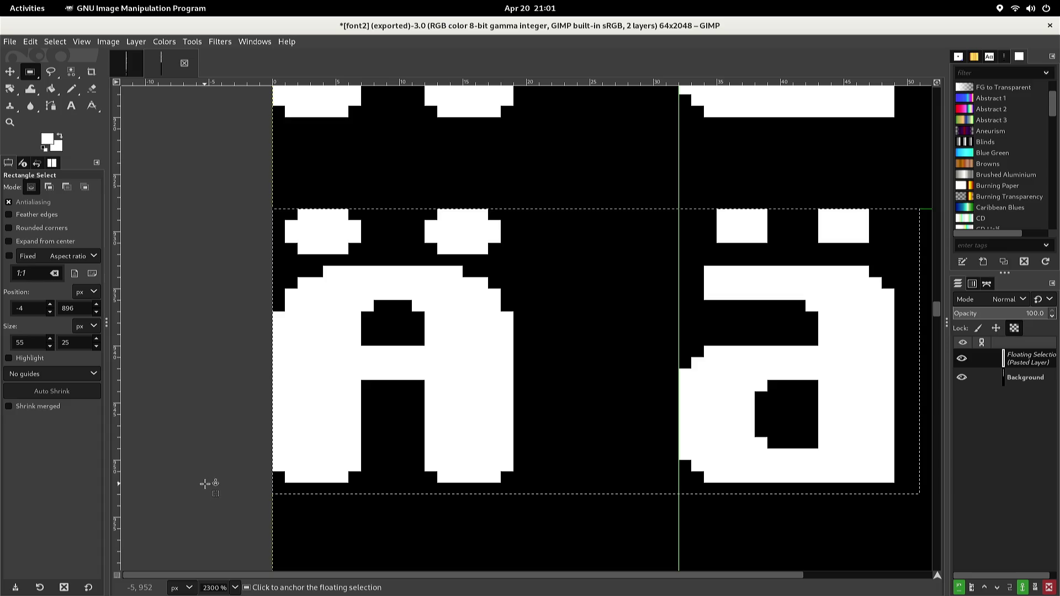
click(201, 476)
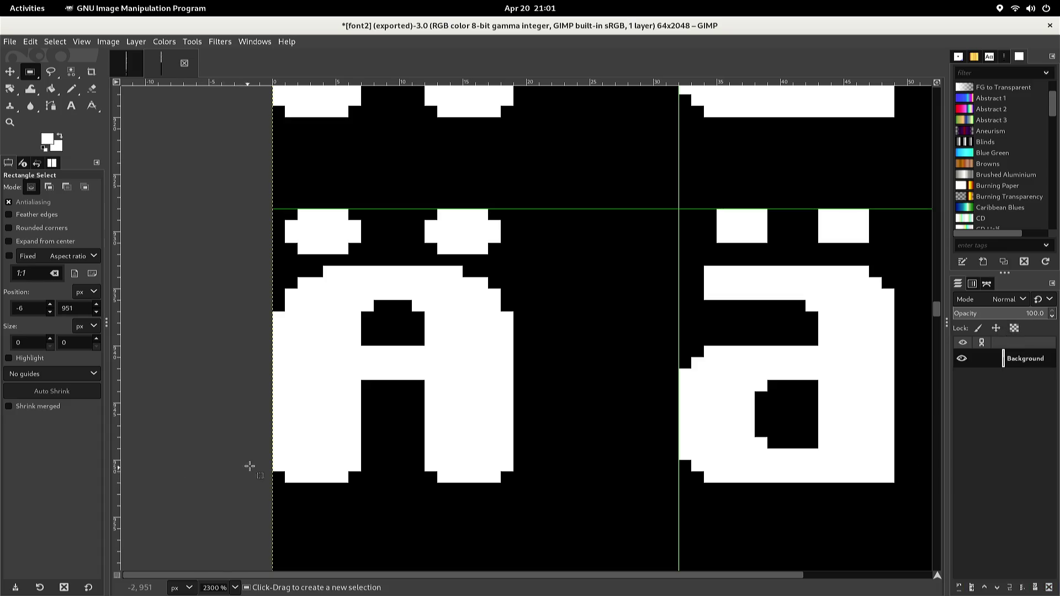
- Fill the left A's crossbar black, then select that glyph's open bottom
mouse_move(363, 347)
mouse_down()
mouse_move(369, 380)
mouse_move(421, 381)
mouse_up()
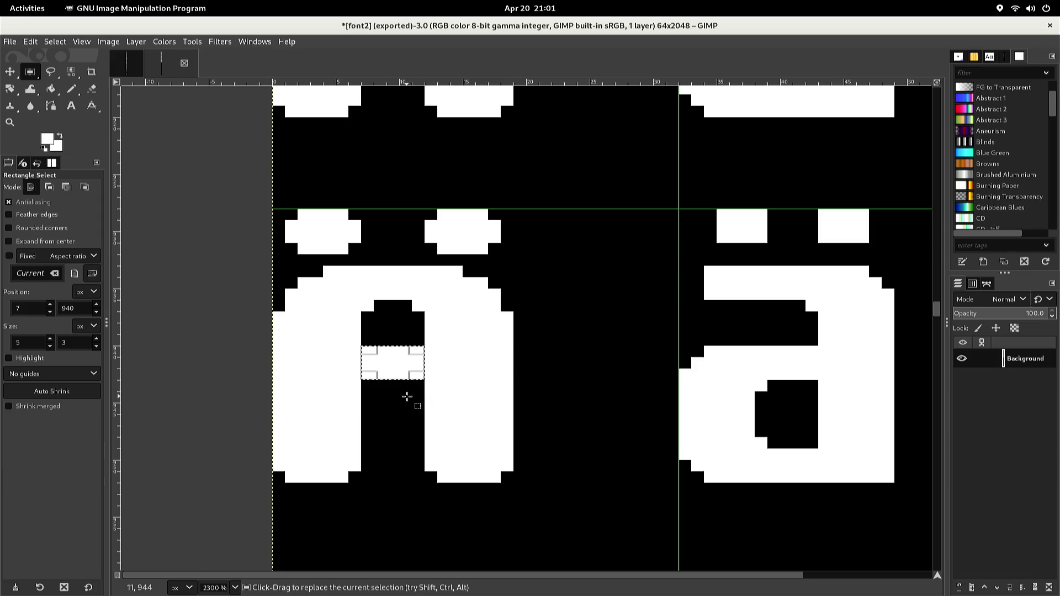
key(ctrl)
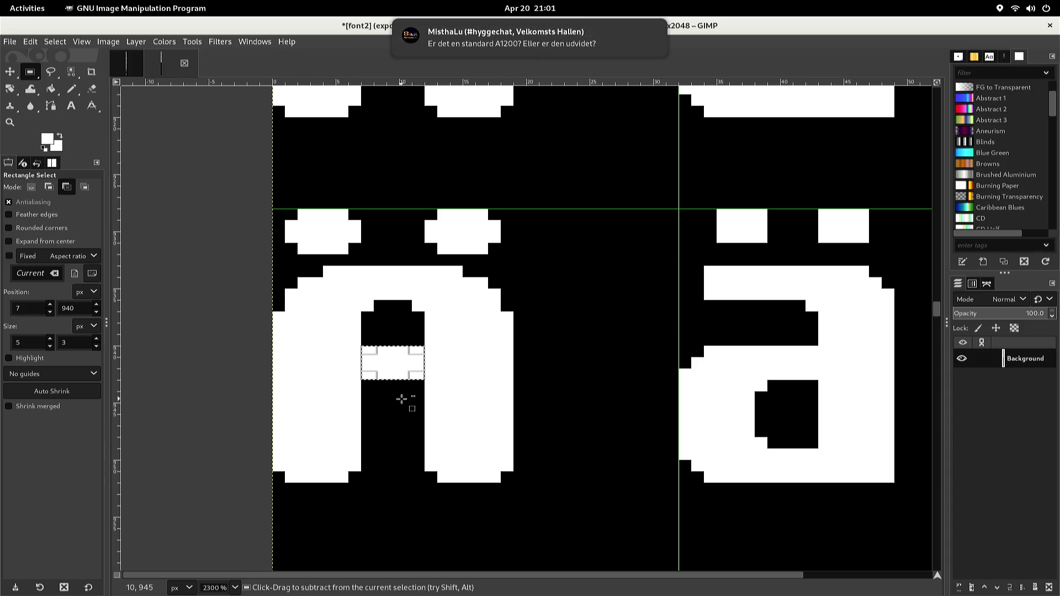
key(shift)
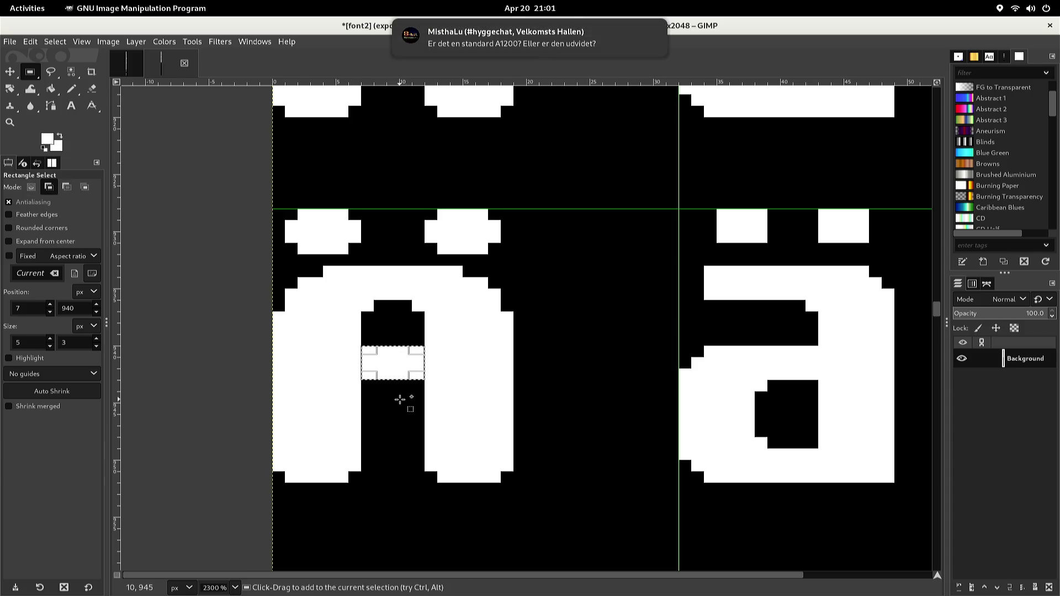
key(shift+b)
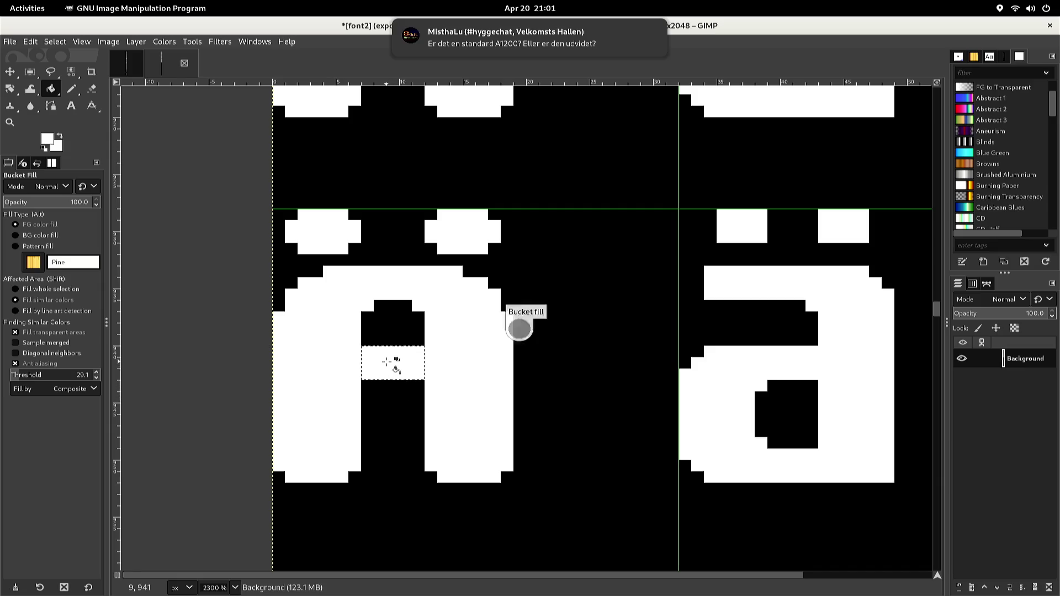
key(d)
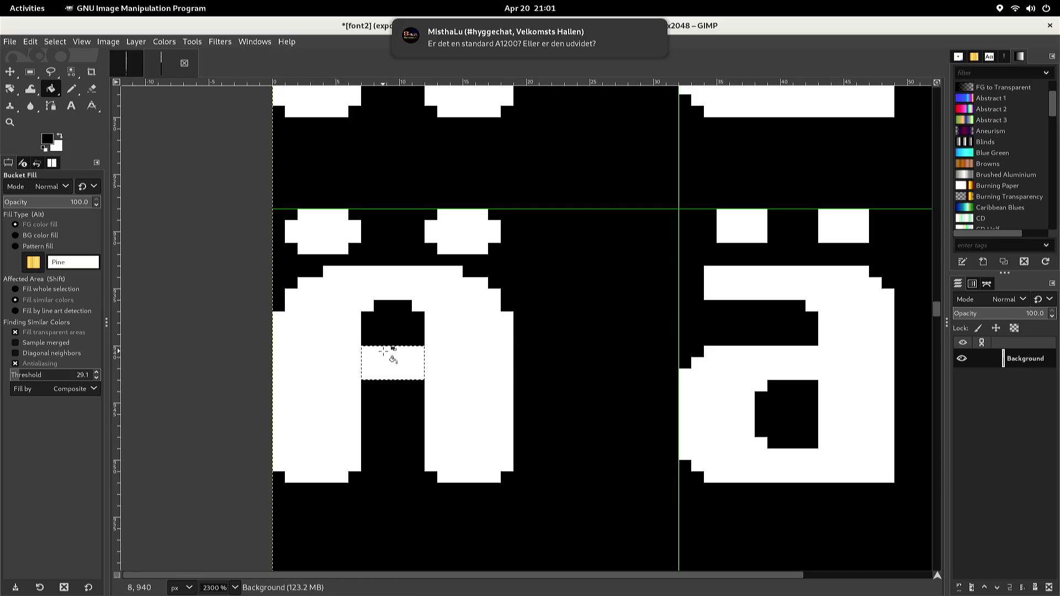
click(384, 352)
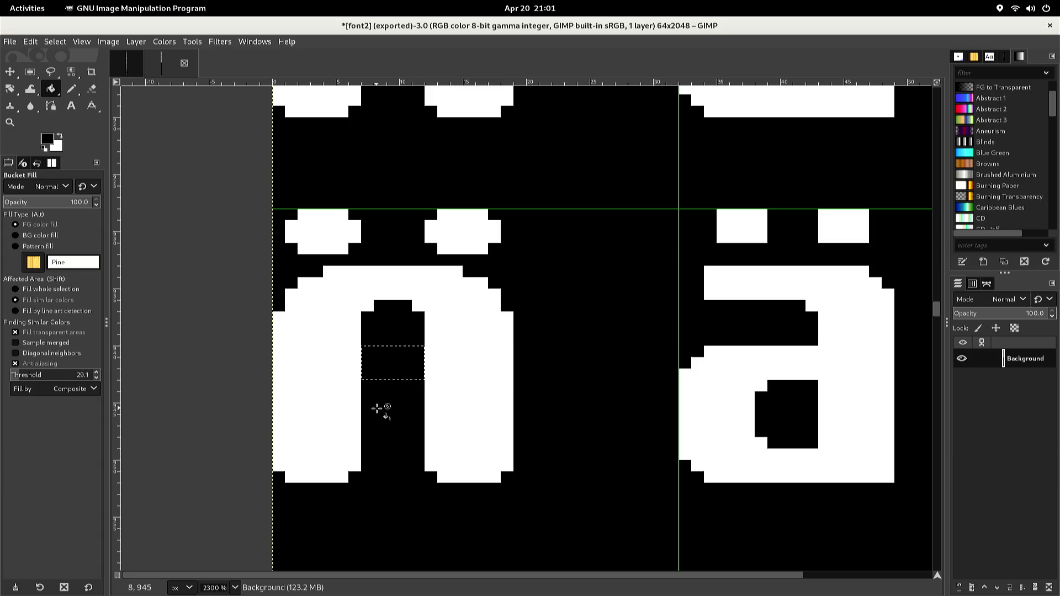
key(r)
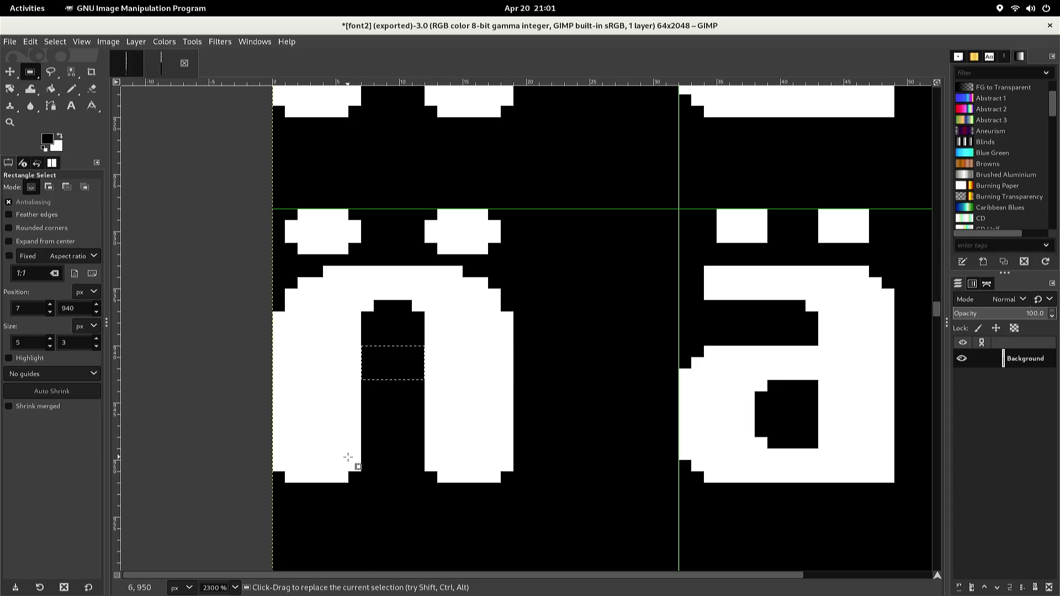
mouse_move(345, 460)
mouse_down()
mouse_move(330, 442)
mouse_move(360, 480)
mouse_move(448, 480)
mouse_up()
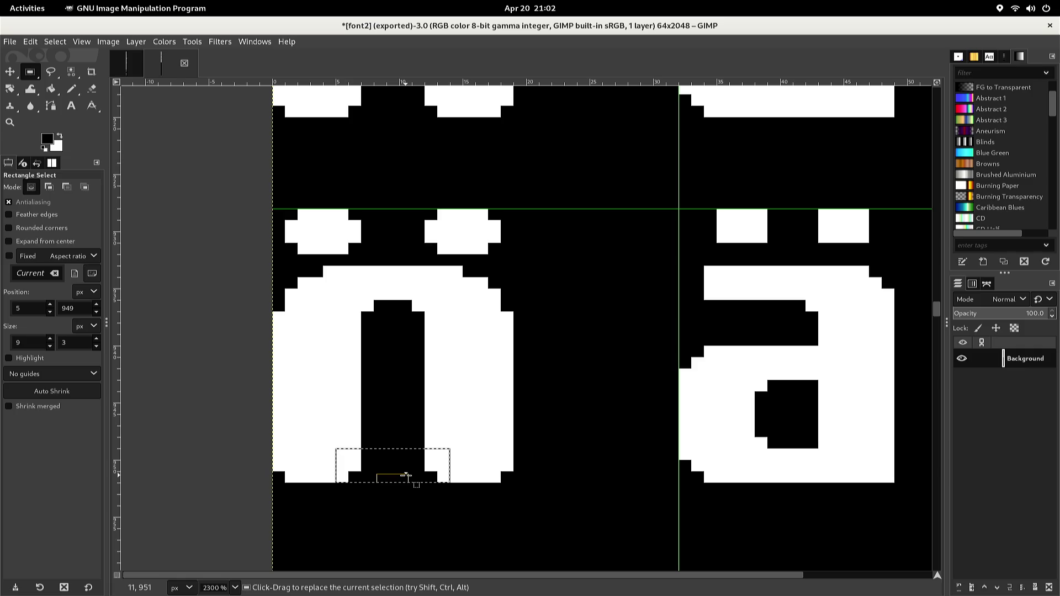
- Fill the open bottom strip white and whiten the counter's two bottom corner pixels
key(Delete)
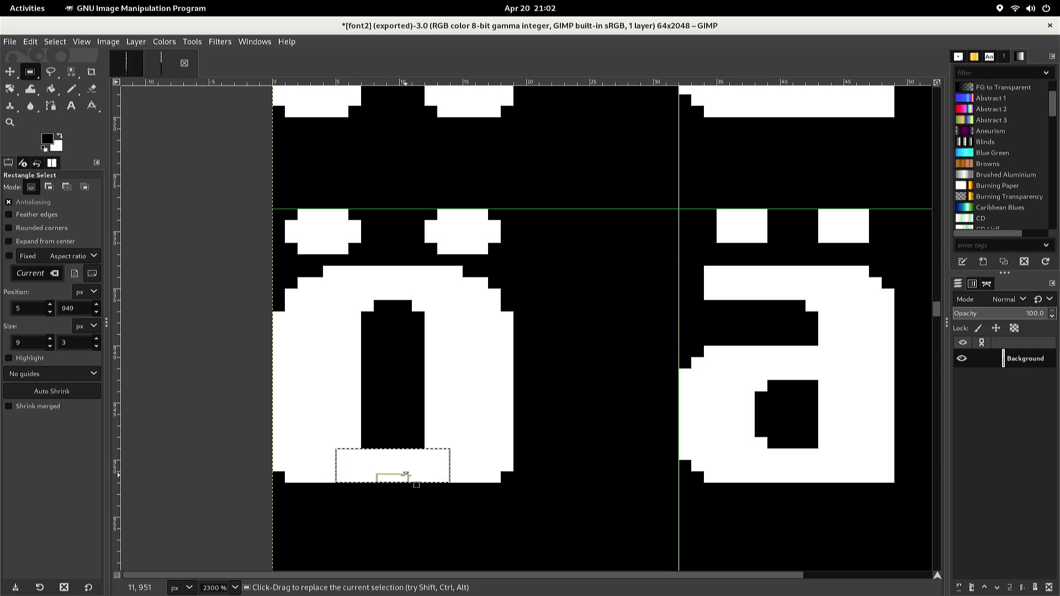
click(412, 442)
key(n)
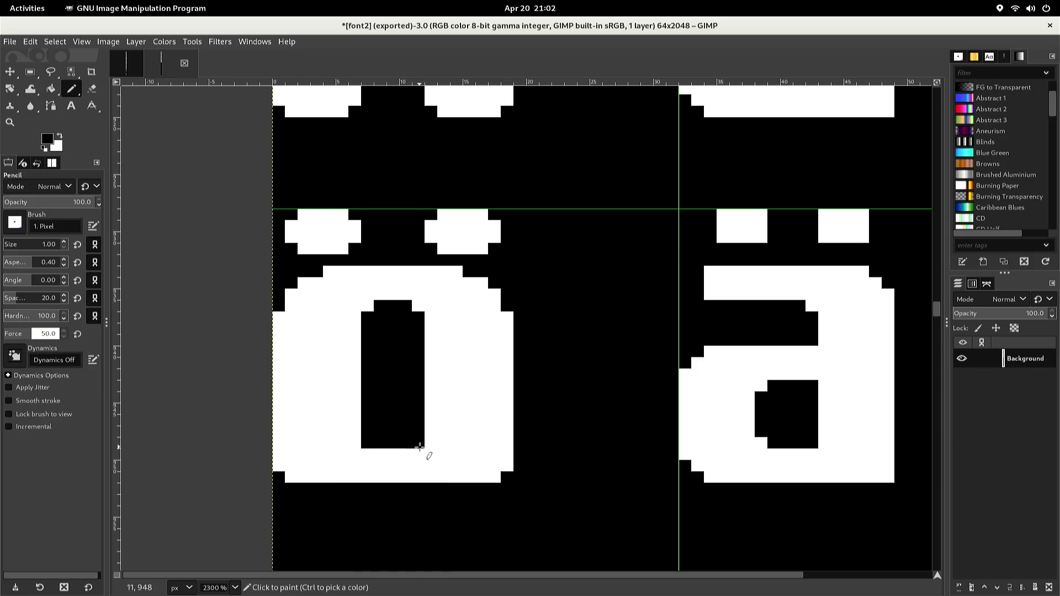
key(x)
click(421, 444)
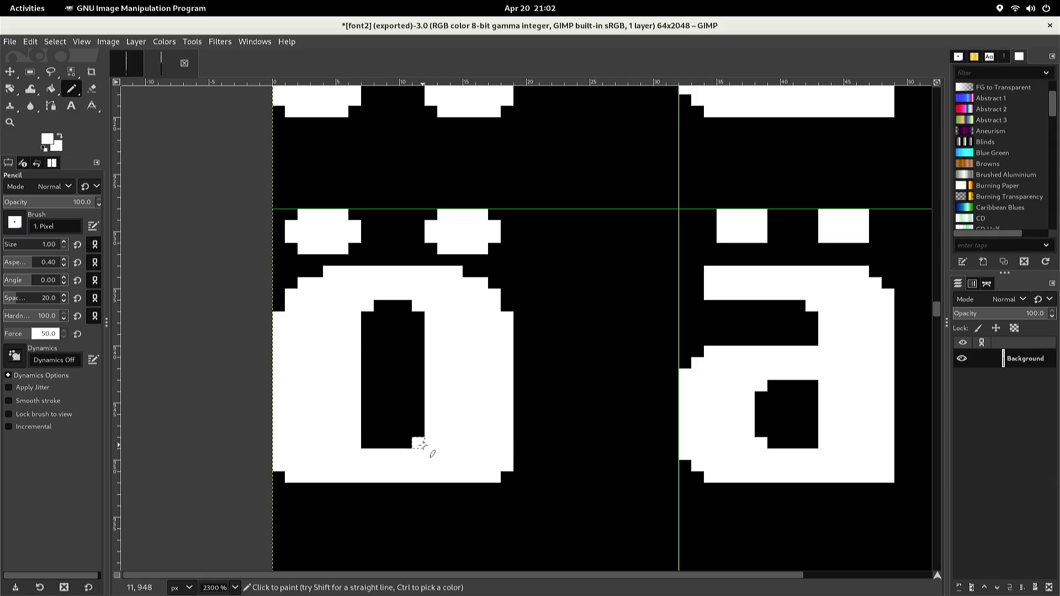
click(368, 443)
- Blacken bottom-row pixels and round the left glyph's bottom-left corner
key(x)
click(303, 477)
click(316, 477)
click(291, 477)
click(289, 467)
click(282, 467)
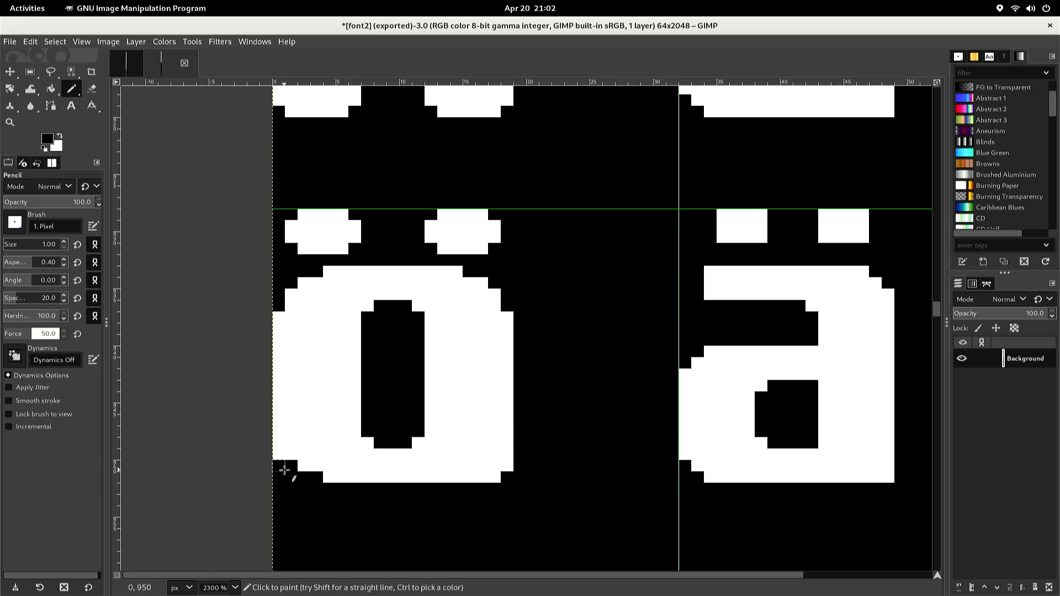
click(280, 454)
click(281, 443)
- Trim the bottom row's right end and round the Ö's bottom-right corner
click(469, 477)
drag(472, 477, 491, 478)
click(494, 466)
click(507, 466)
click(507, 453)
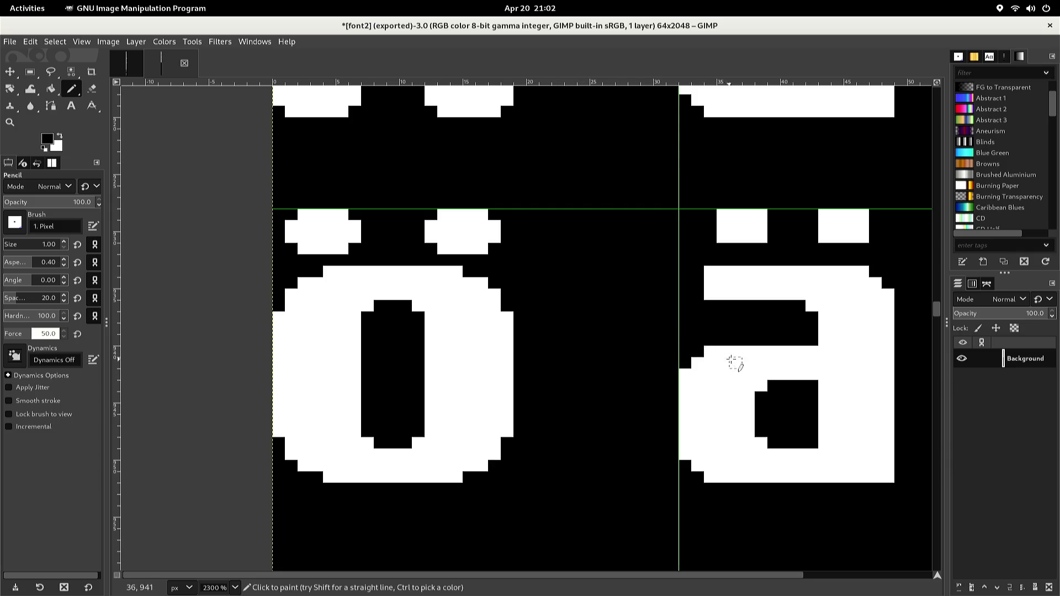
- Cut a black column through the a's bowl top and whiten its inner bottom-right notch
click(760, 351)
mouse_move(760, 351)
mouse_down()
mouse_move(761, 395)
mouse_move(777, 356)
mouse_move(802, 376)
mouse_move(803, 343)
mouse_move(814, 386)
mouse_up()
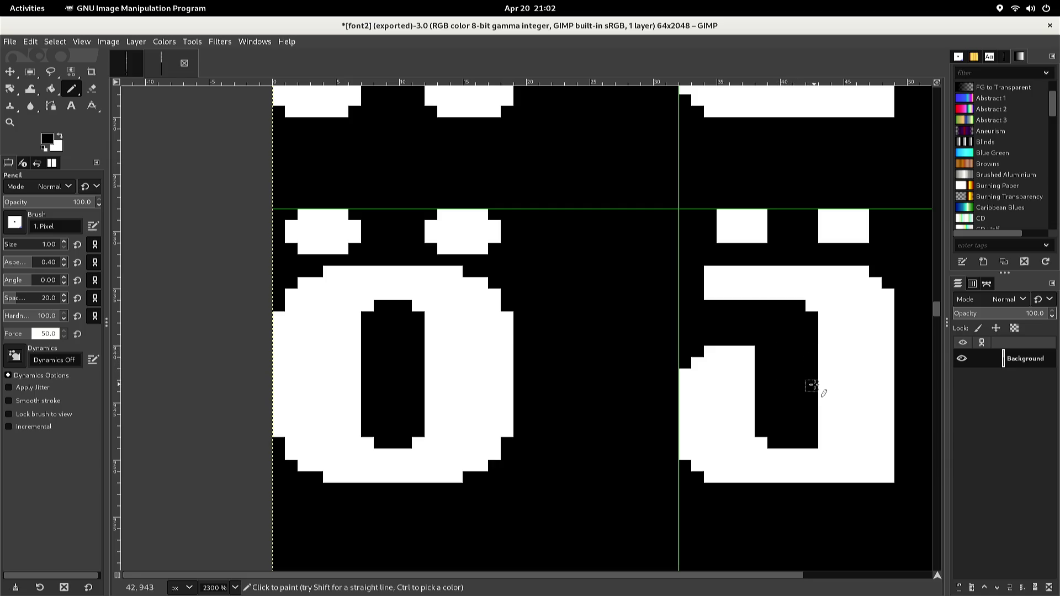
ctrl+click(780, 452)
click(811, 442)
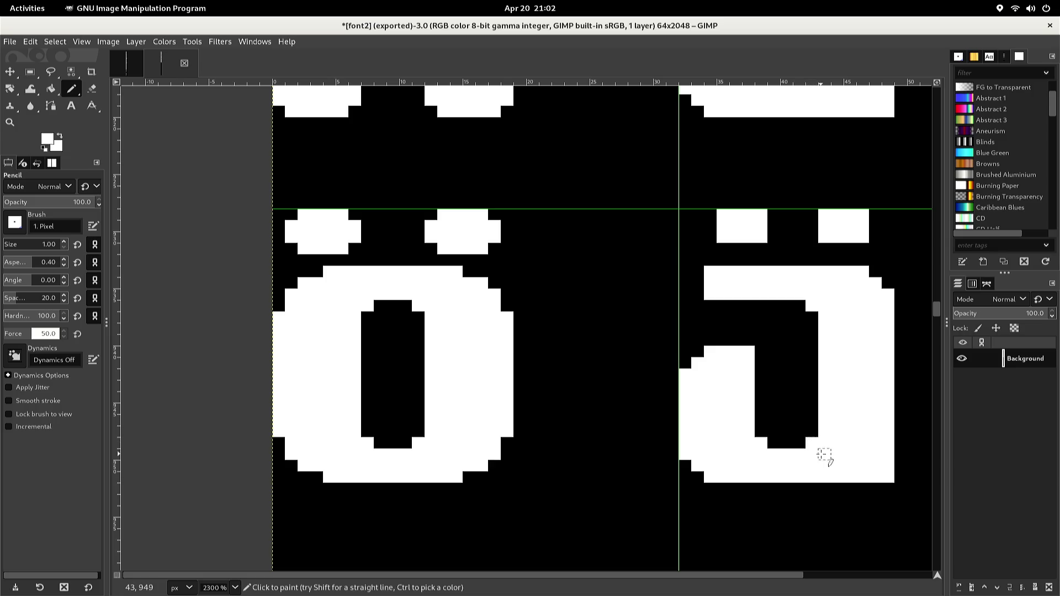
- Round the a's bottom-right corner with black pixels, whitening the inner corner pixel
ctrl+click(840, 495)
click(887, 477)
click(887, 465)
click(877, 476)
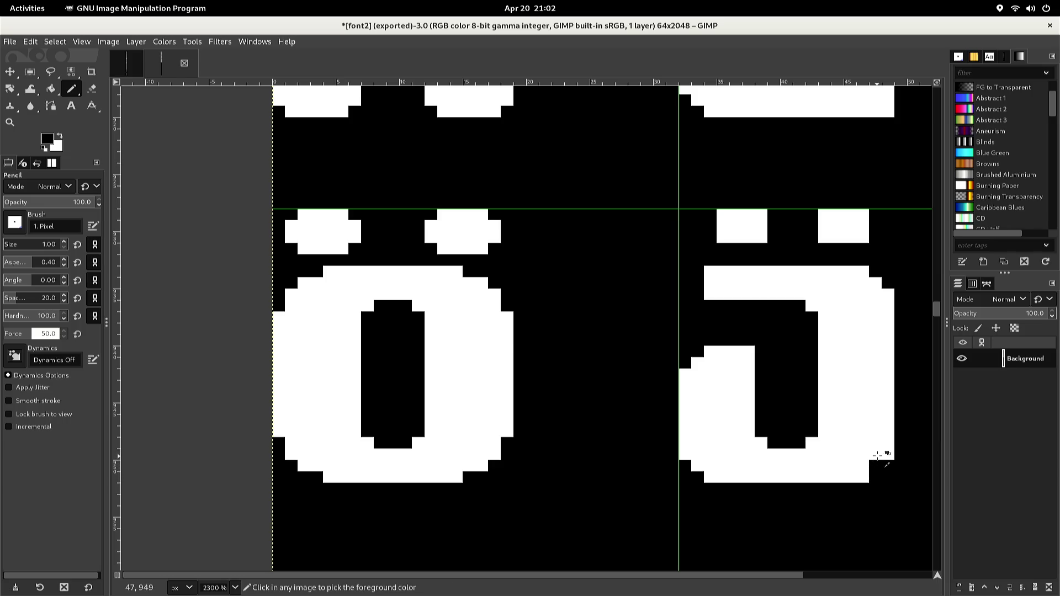
ctrl+click(863, 451)
click(875, 466)
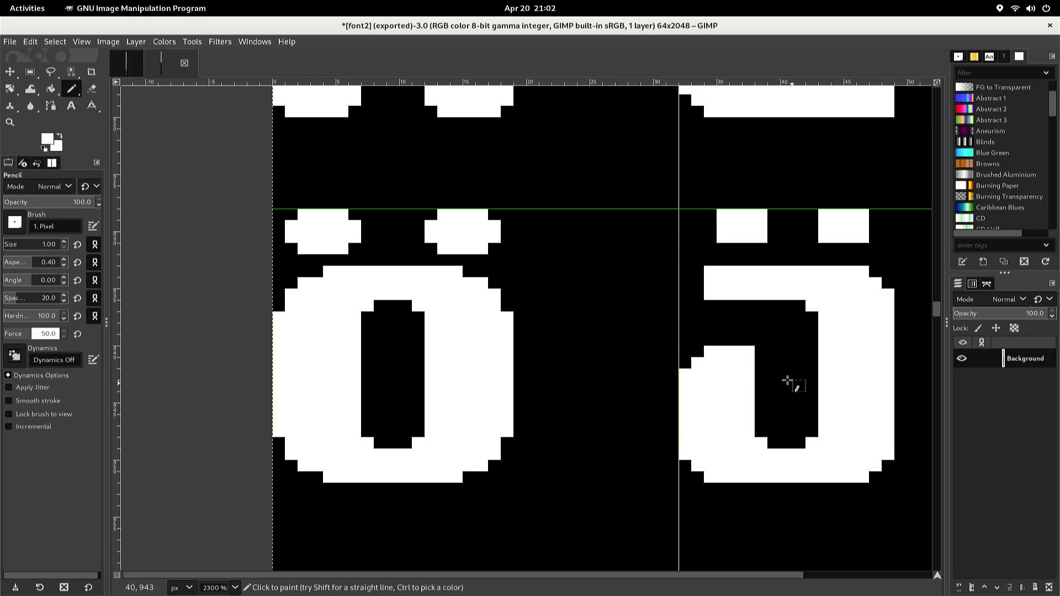
- Undo a stray white column, then whiten pixels on the glyph's upper-left edge
mouse_move(747, 362)
mouse_down()
mouse_move(749, 305)
mouse_move(738, 331)
mouse_move(748, 340)
mouse_move(738, 301)
mouse_move(727, 346)
mouse_move(717, 304)
mouse_move(691, 360)
mouse_move(711, 331)
mouse_move(688, 338)
mouse_move(692, 297)
mouse_up()
key(ctrl+z)
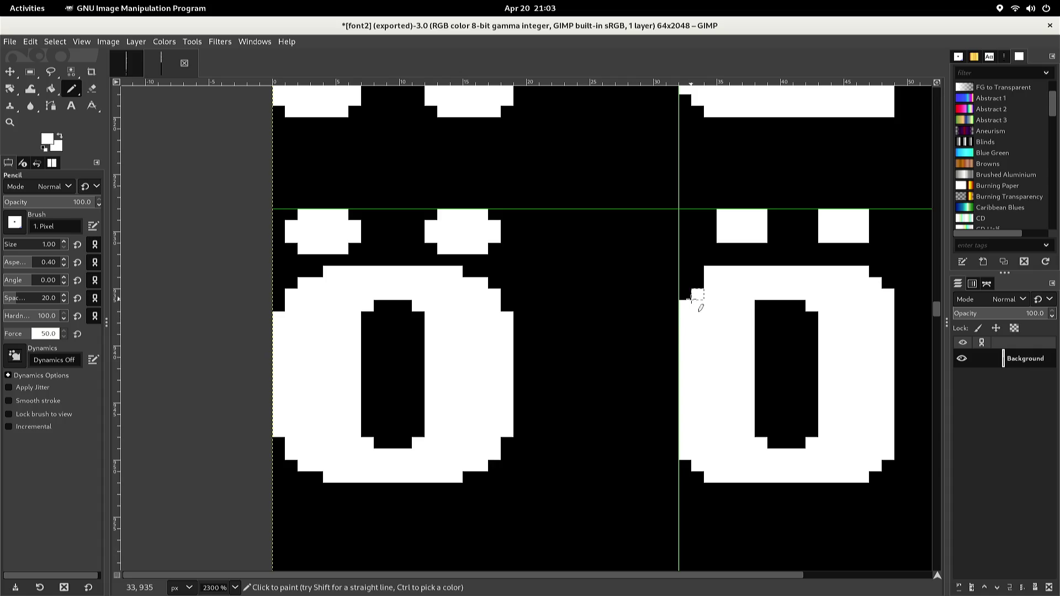
mouse_move(694, 292)
mouse_down()
mouse_move(692, 283)
mouse_move(690, 294)
mouse_up()
click(688, 295)
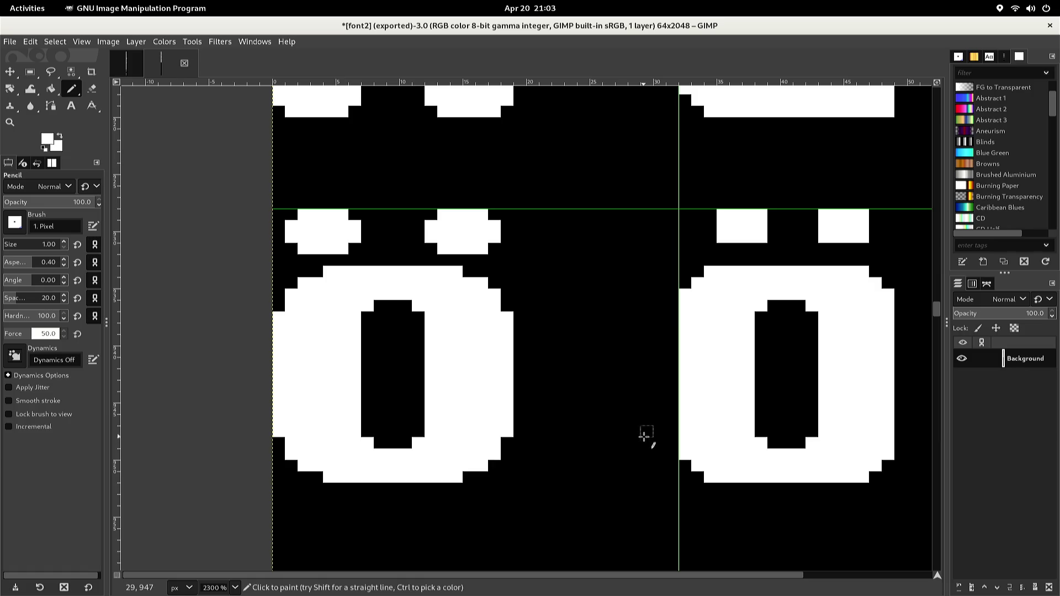
- Widen the o's counter top in white and lower the o's top edge by one row
key(ctrl)
click(761, 317)
click(812, 318)
drag(799, 305, 773, 307)
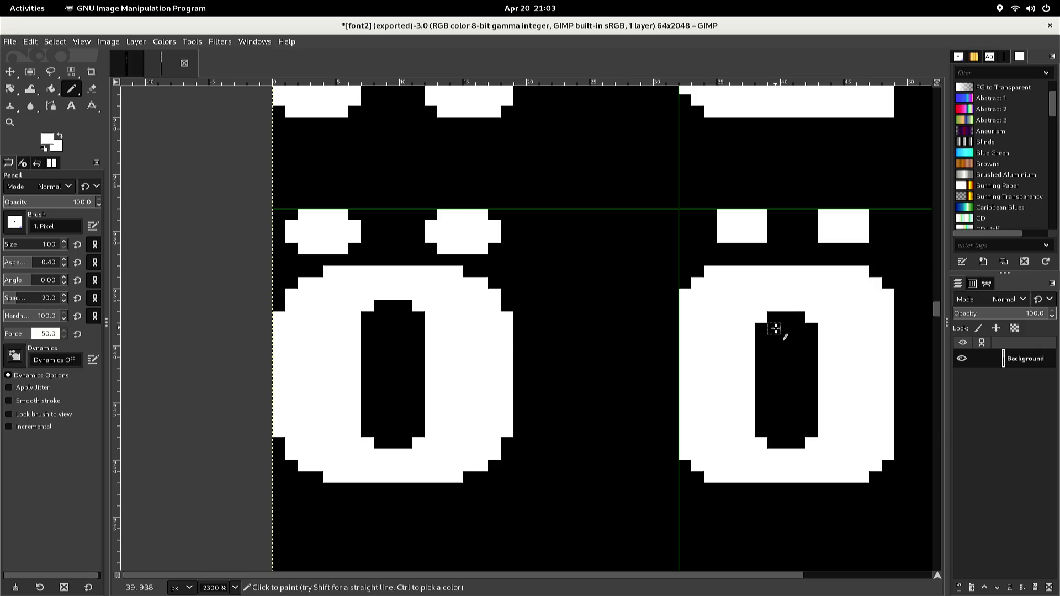
ctrl+click(775, 327)
click(684, 295)
drag(685, 294, 751, 260)
shift+click(875, 273)
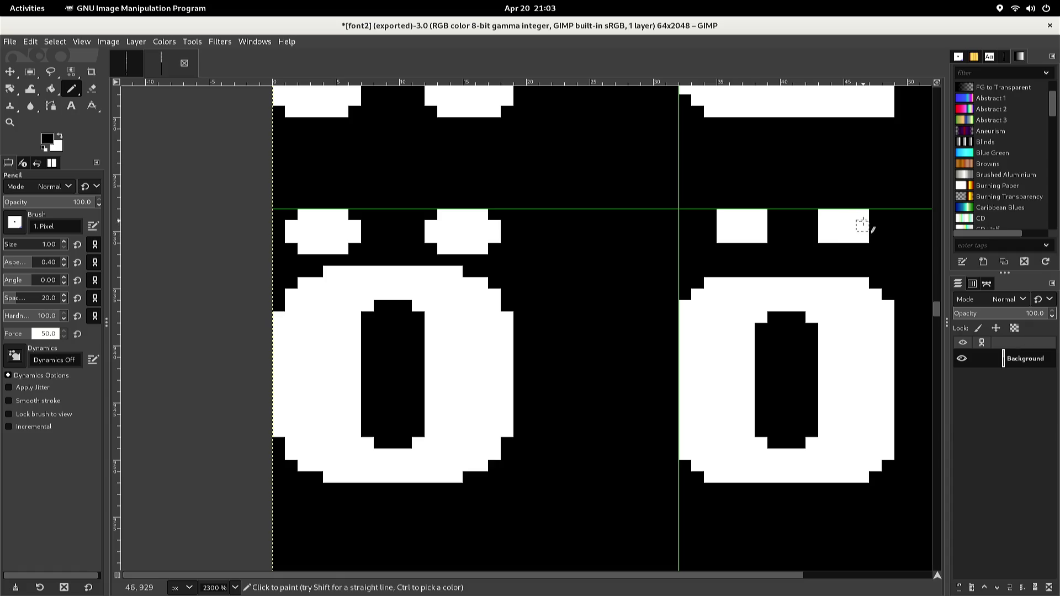
- Shift both umlaut dots down by blackening their top row and adding a white row beneath
click(862, 215)
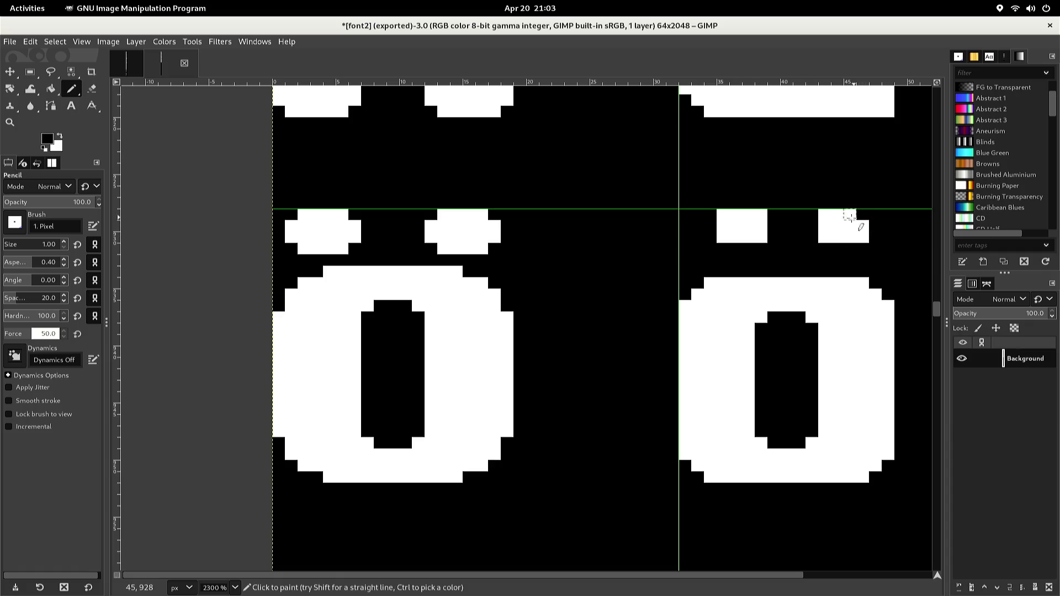
shift+click(711, 215)
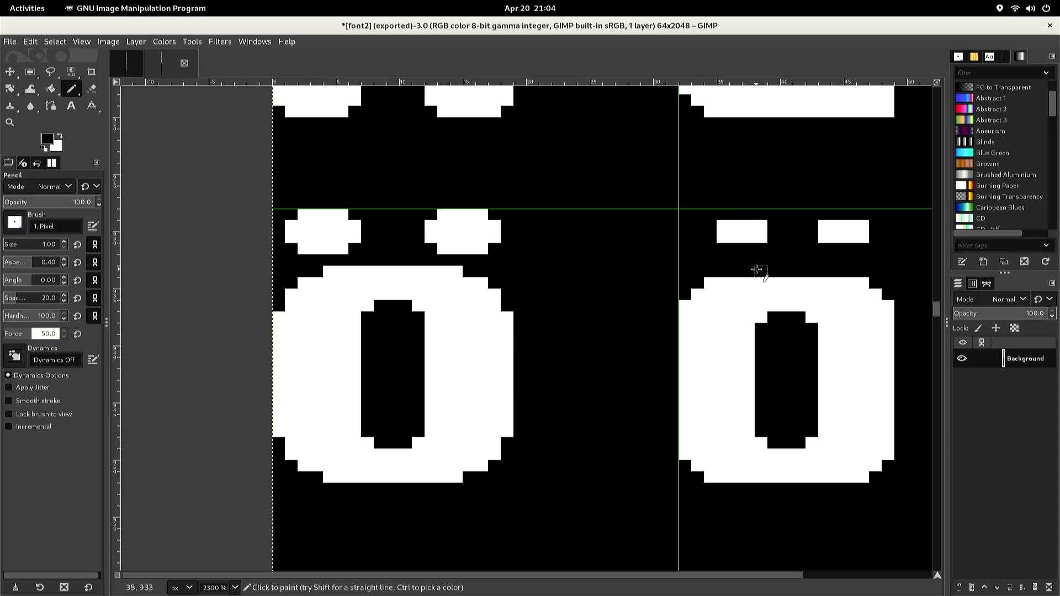
click(723, 226)
shift+click(863, 226)
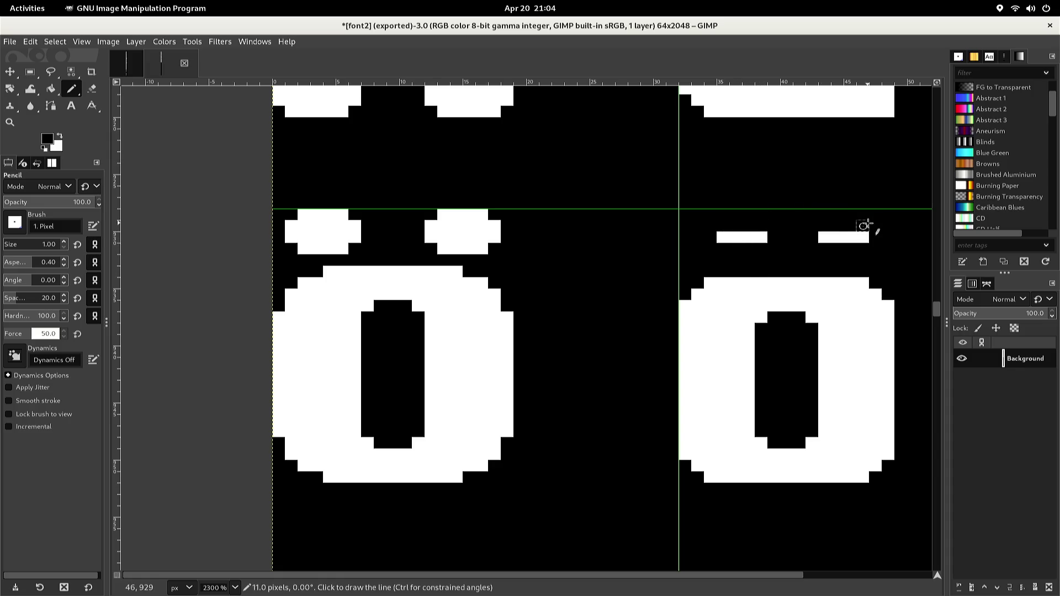
ctrl+click(864, 238)
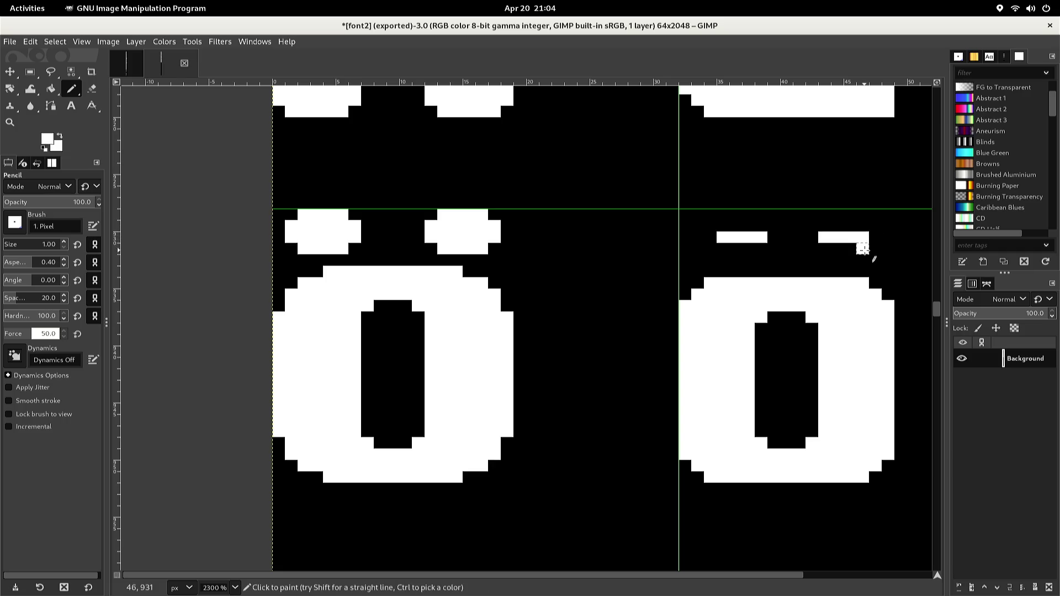
shift+click(823, 249)
click(760, 249)
shift+click(723, 248)
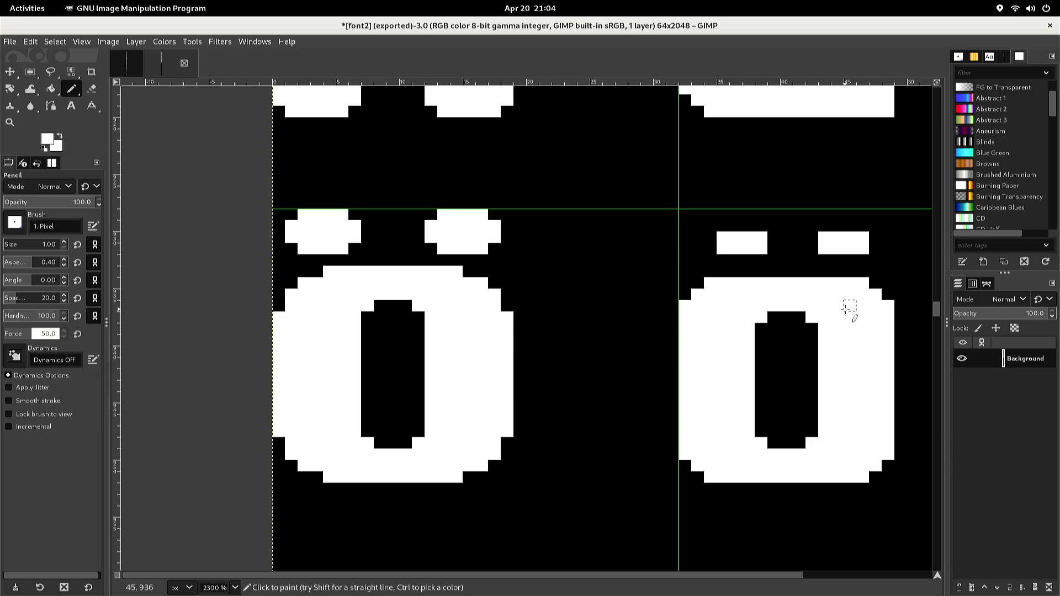
- Round the ö's upper-left and bottom-left corners with black pixels
ctrl+click(852, 273)
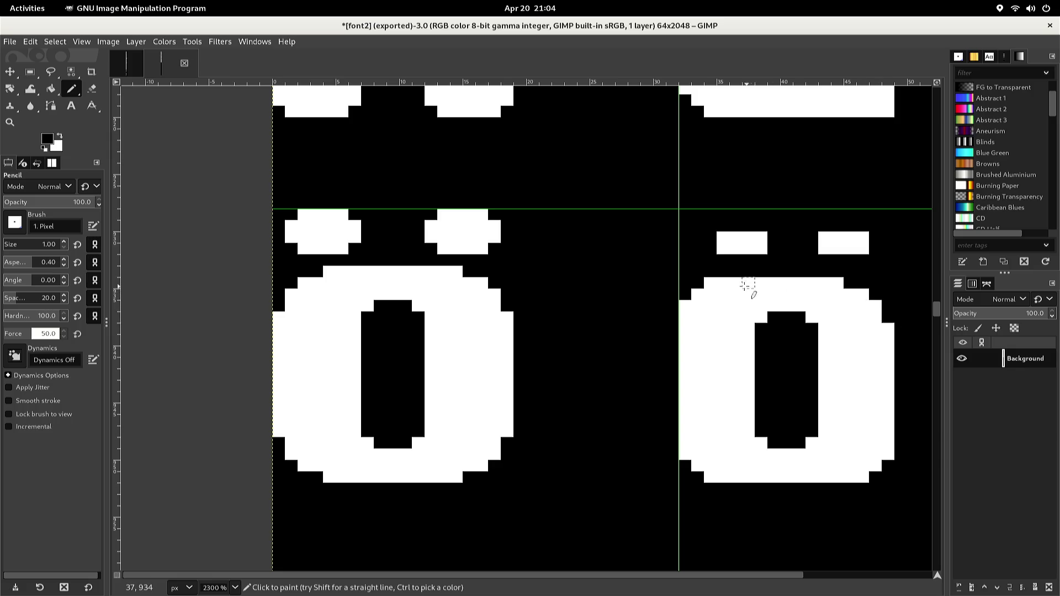
click(723, 283)
click(710, 282)
click(696, 291)
click(685, 307)
click(685, 318)
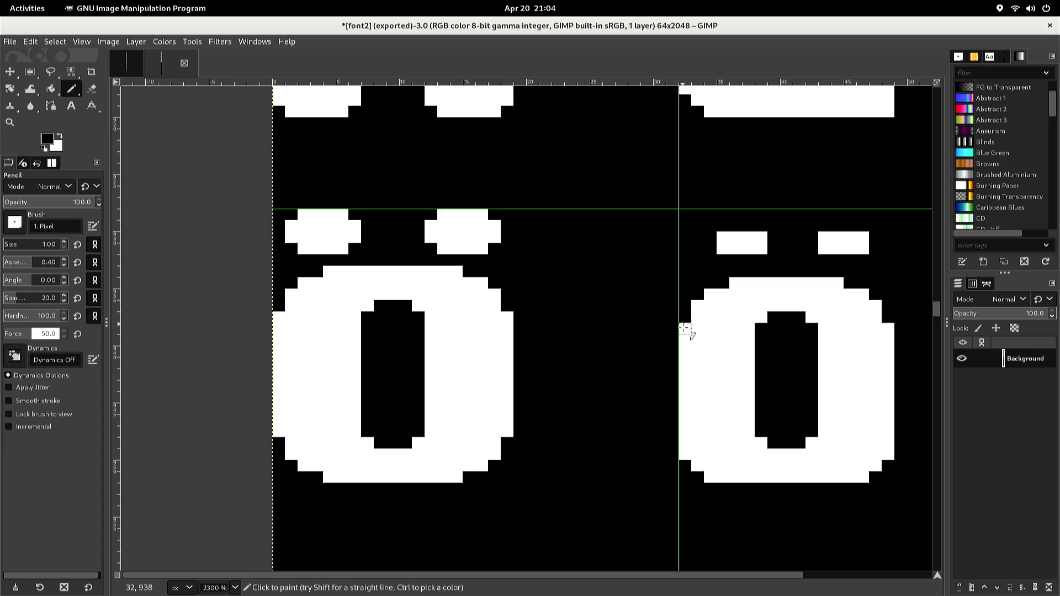
click(681, 444)
click(696, 466)
click(707, 476)
click(719, 480)
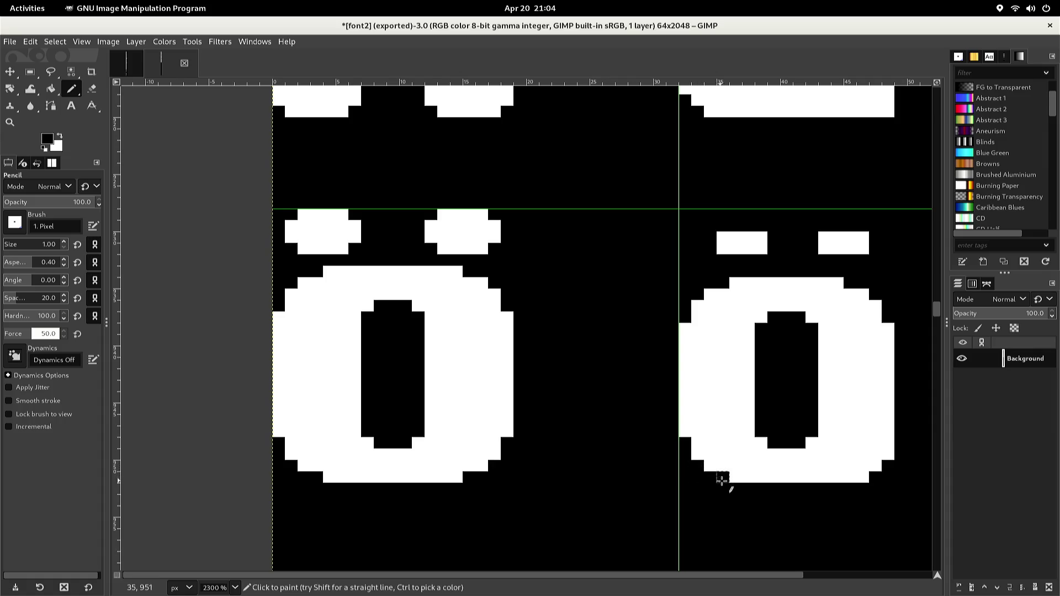
- Round the ö's bottom-right corner and trim pixels from its right edge
click(850, 477)
click(863, 478)
click(875, 466)
click(887, 454)
click(886, 443)
click(876, 443)
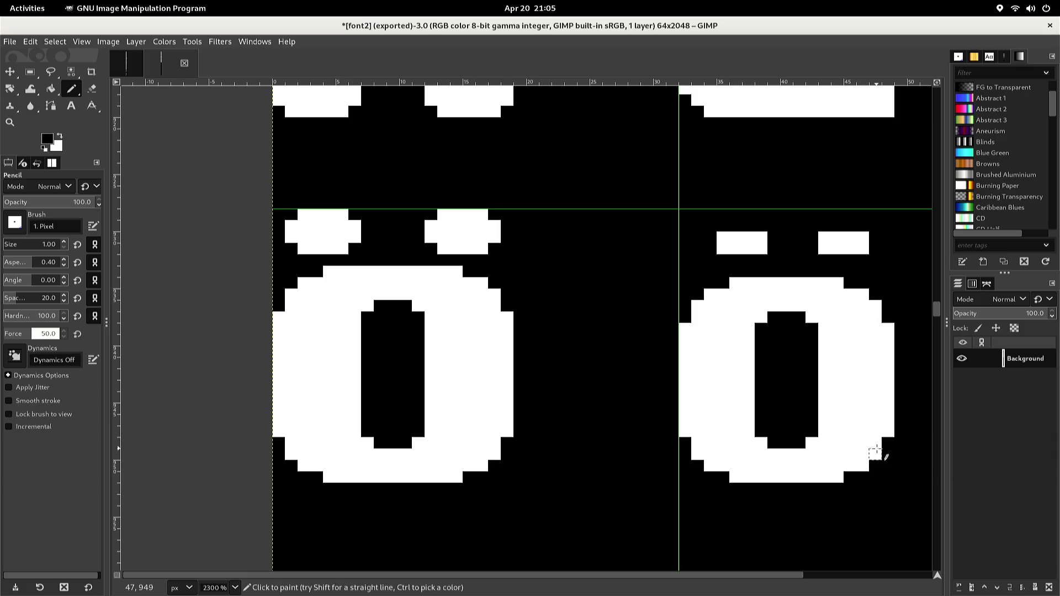
- Export the glyph sheet again to font2.png
right_click(877, 449)
key(Escape)
key(ctrl)
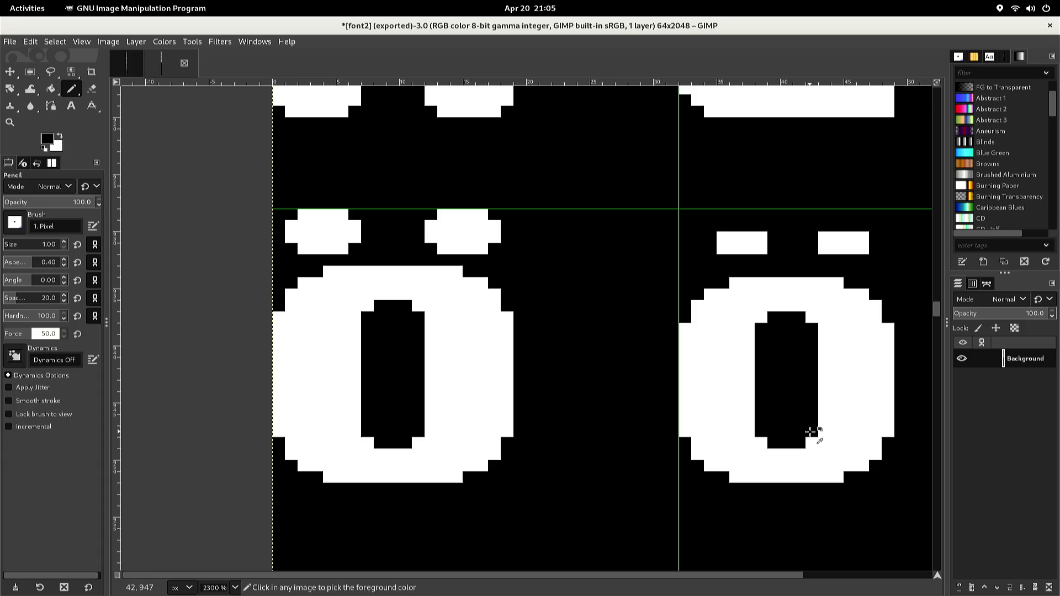
key(ctrl+e)
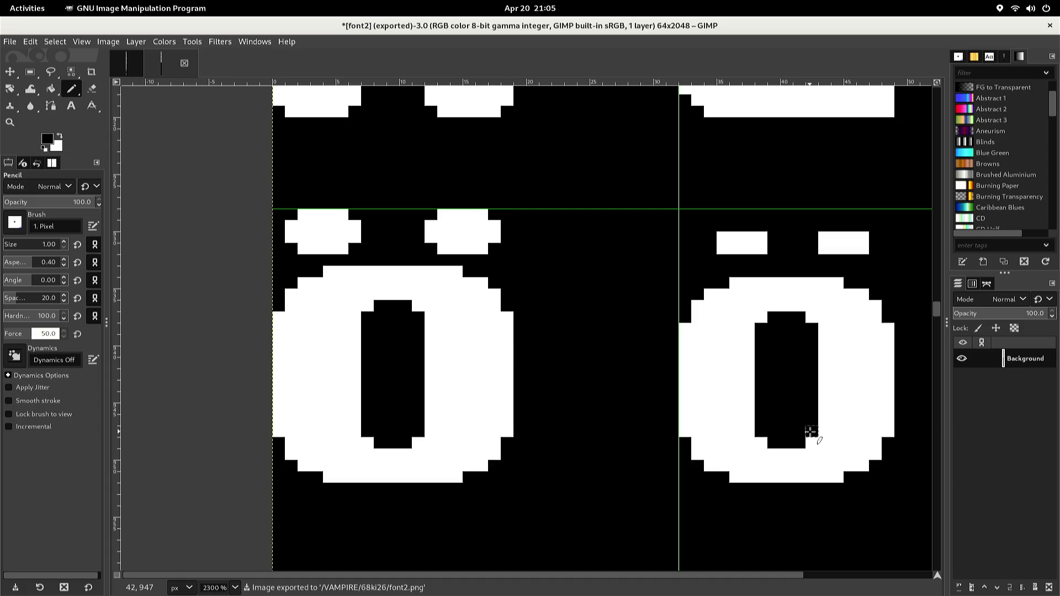